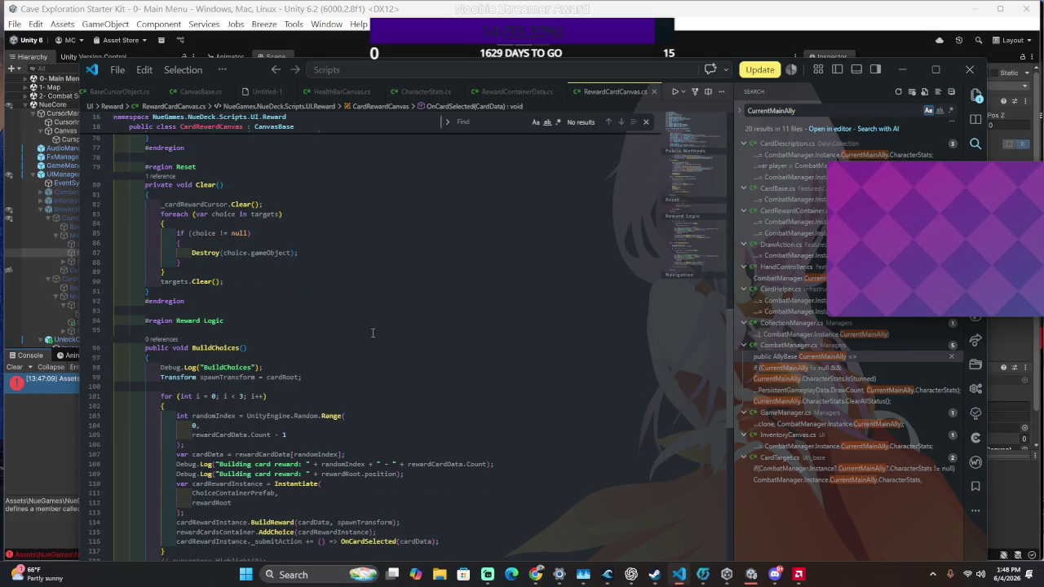
scroll(372, 333, down, 3)
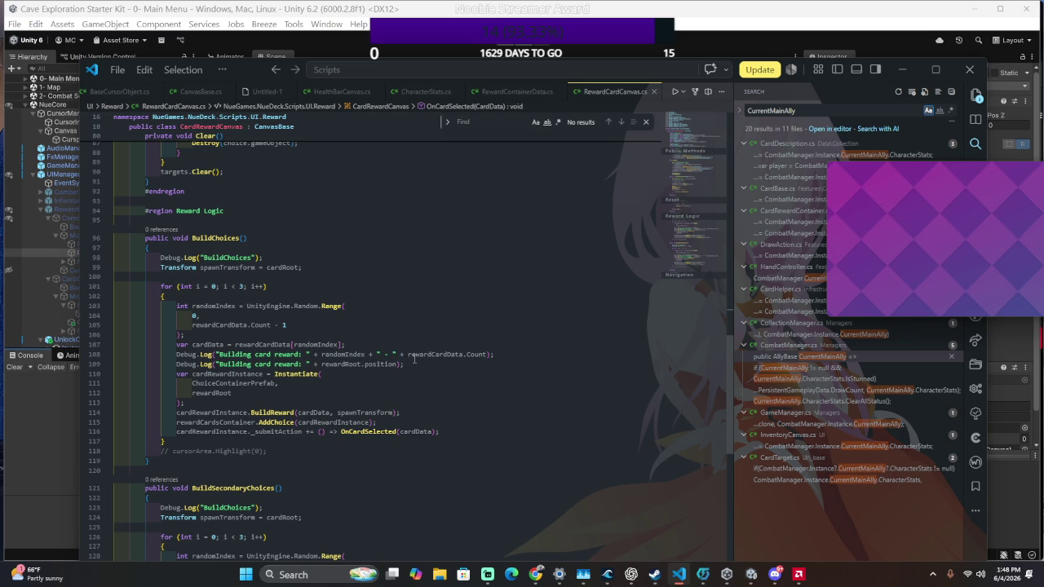
Open RewardCanvas.cs in the editor through quick-open with 'RewardCanvas'
click(439, 264)
key(ctrl+p)
text(Rewar)
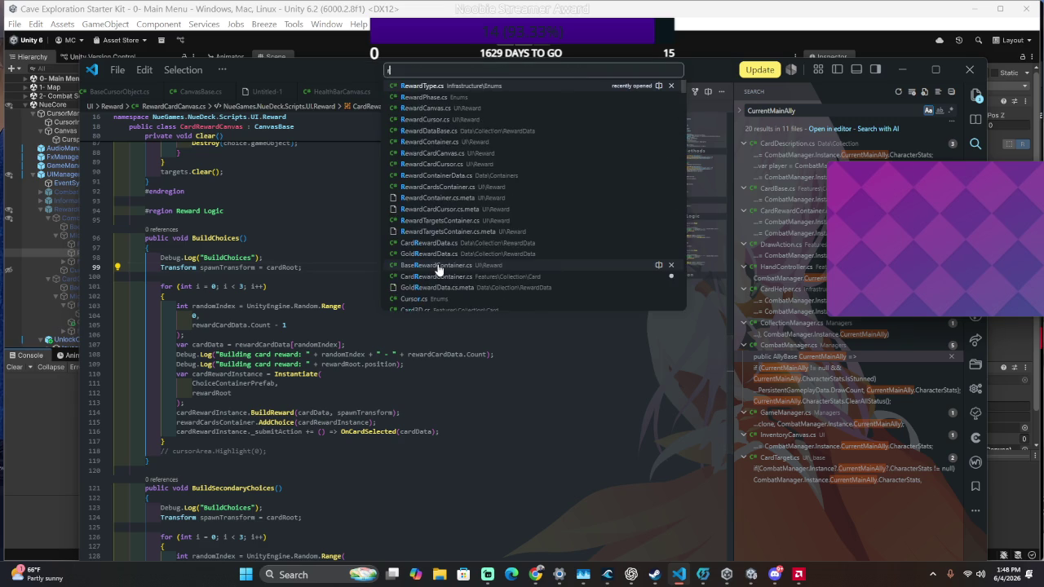
text(dCanvas)
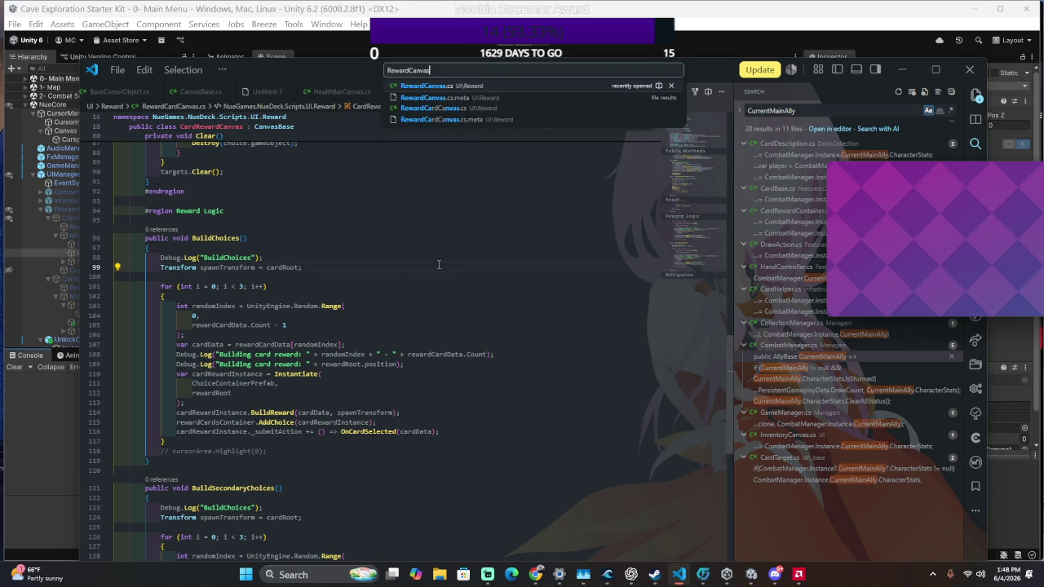
key(Return)
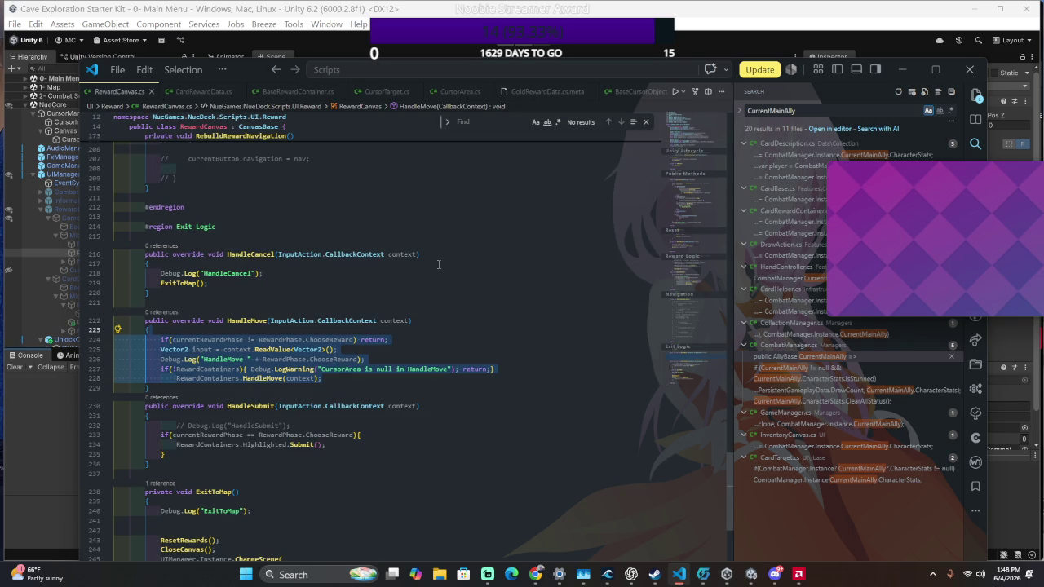
Scroll through RewardCanvas.cs to review its OnEnable, OnDisable and BuildReward code
scroll(439, 264, up, 15)
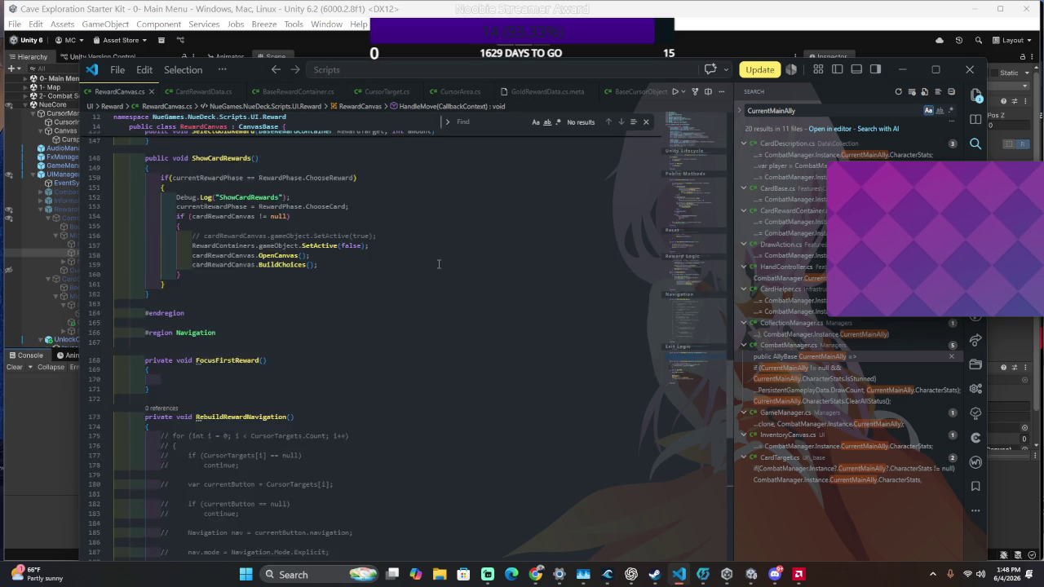
scroll(439, 264, up, 10)
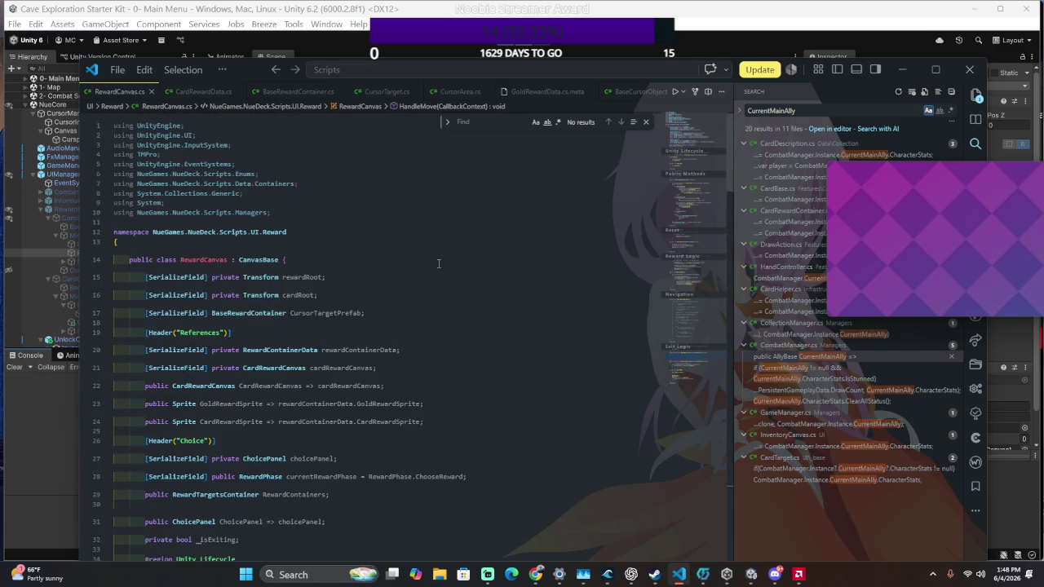
scroll(442, 269, down, 6)
scroll(442, 269, down, 6)
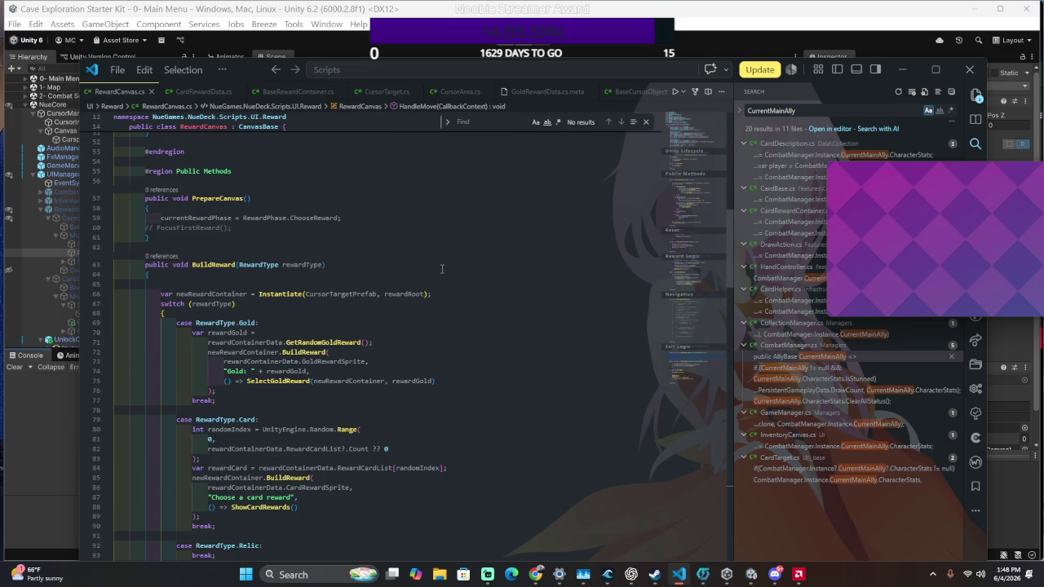
scroll(442, 269, up, 5)
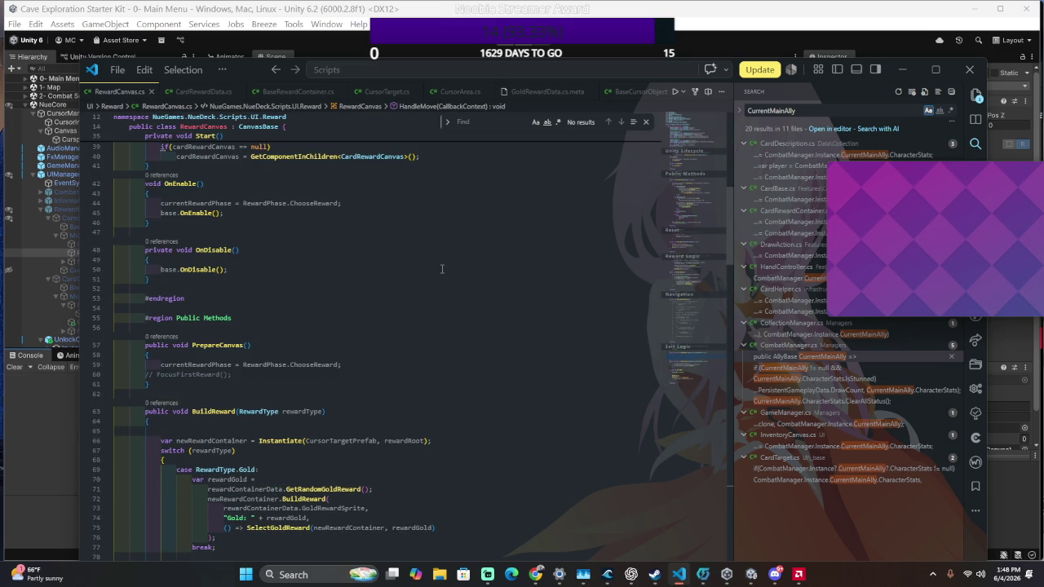
scroll(442, 269, down, 10)
scroll(437, 275, up, 10)
scroll(438, 291, down, 5)
scroll(436, 296, down, 12)
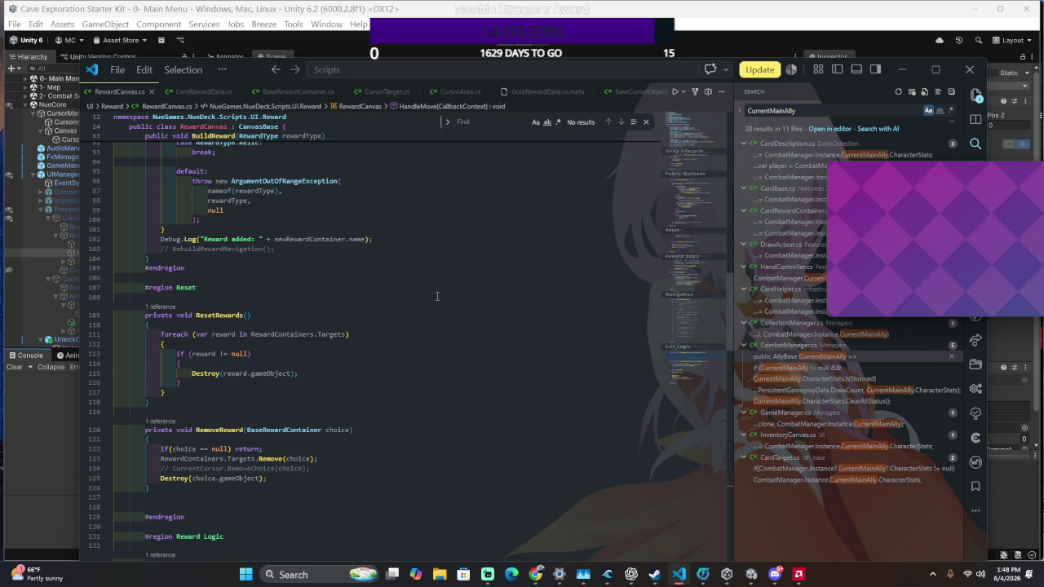
scroll(436, 296, up, 1)
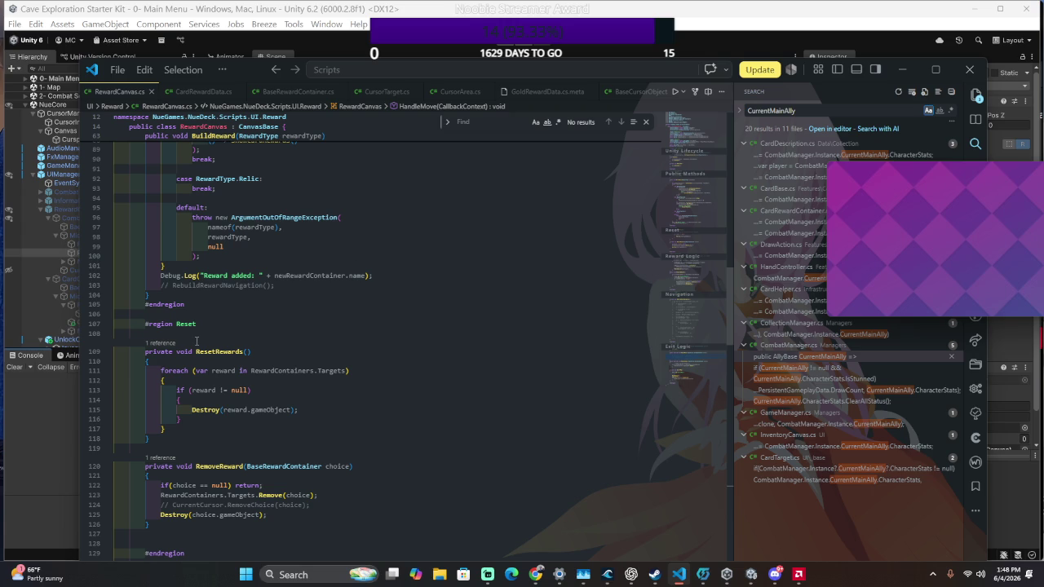
Find the other occurrence of ResetRewards in RewardCanvas.cs
click(194, 314)
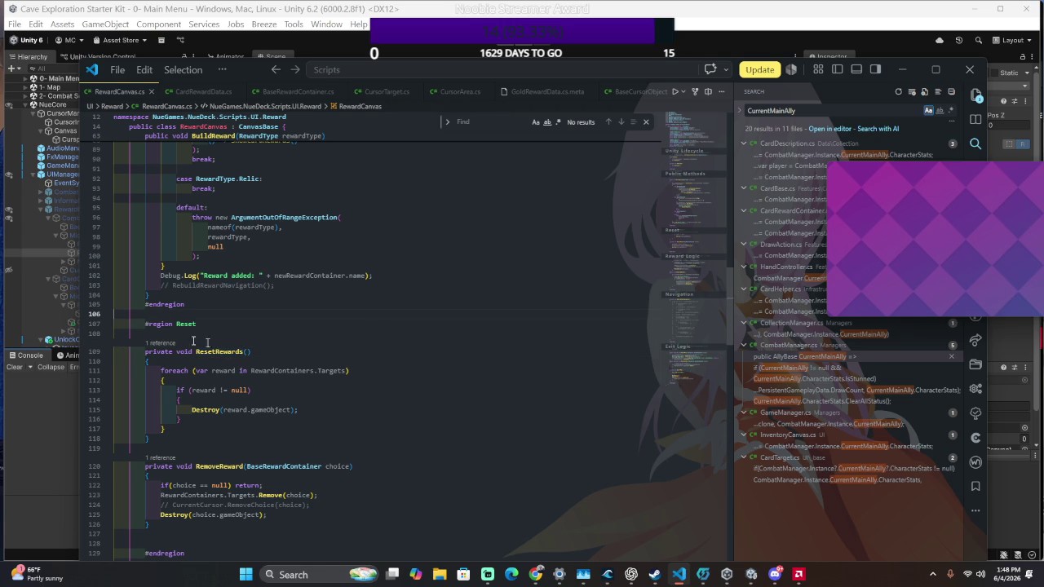
double_click(210, 352)
key(ctrl+f)
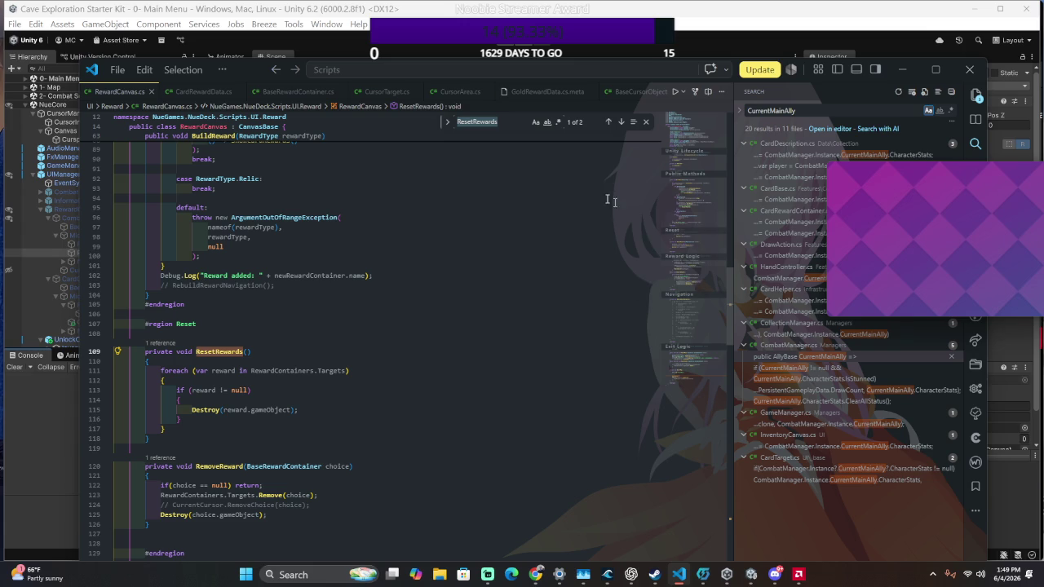
click(620, 123)
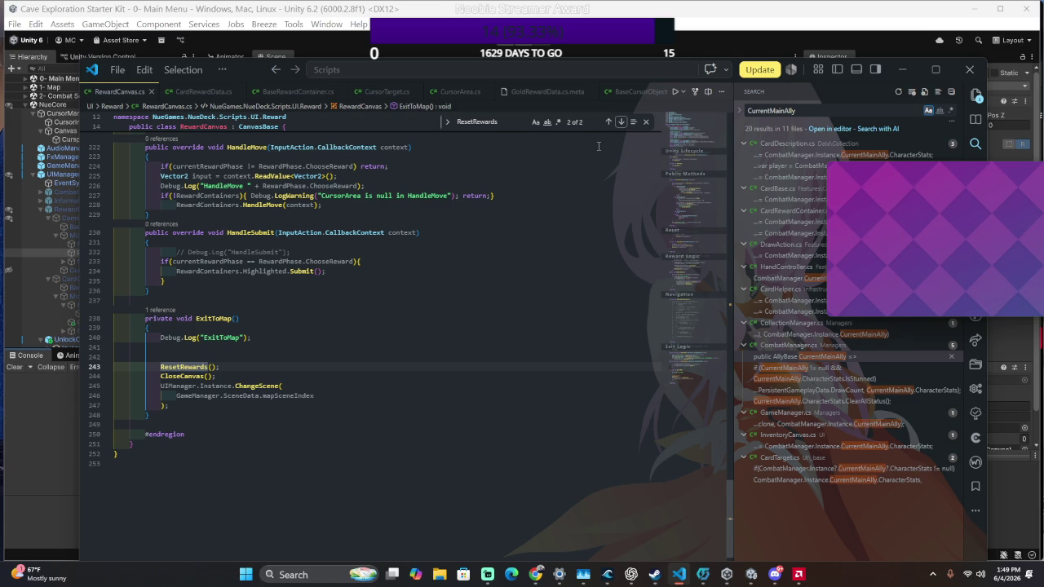
Step through the ExitToMap matches, including HandleCancel, and select the ResetRewards call inside ExitToMap
click(218, 318)
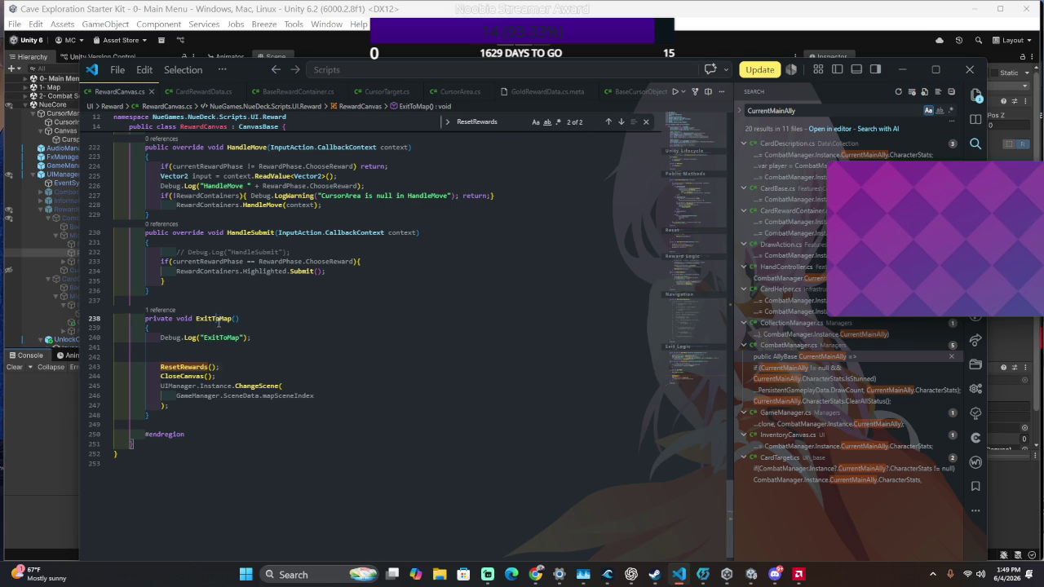
key(ctrl+f)
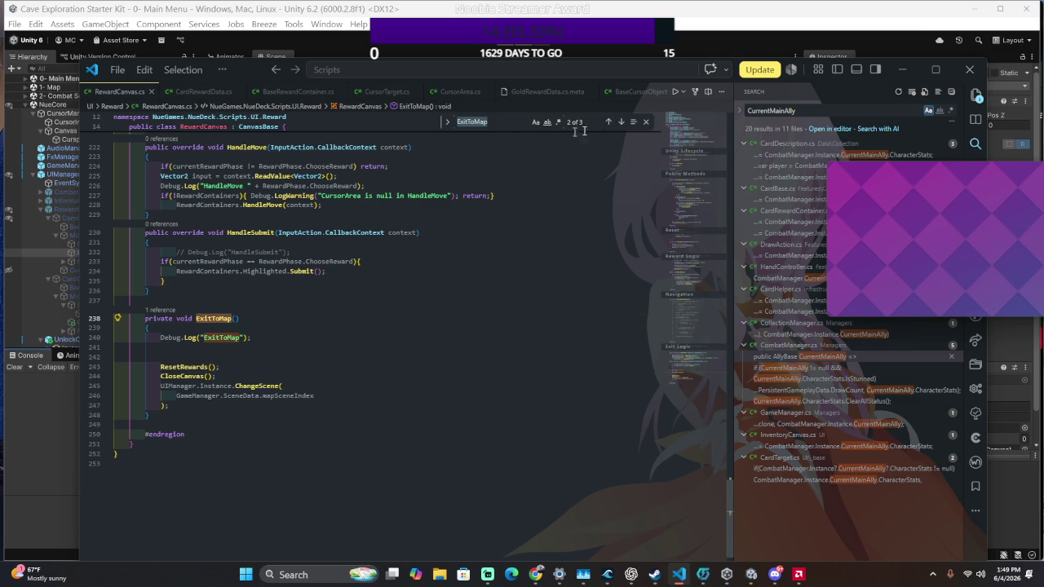
click(607, 122)
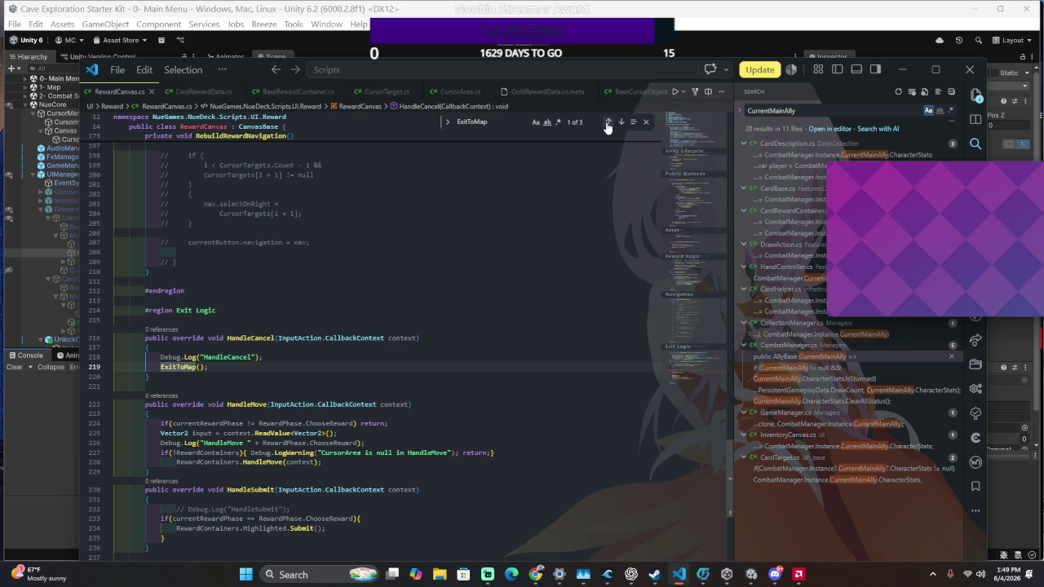
click(607, 122)
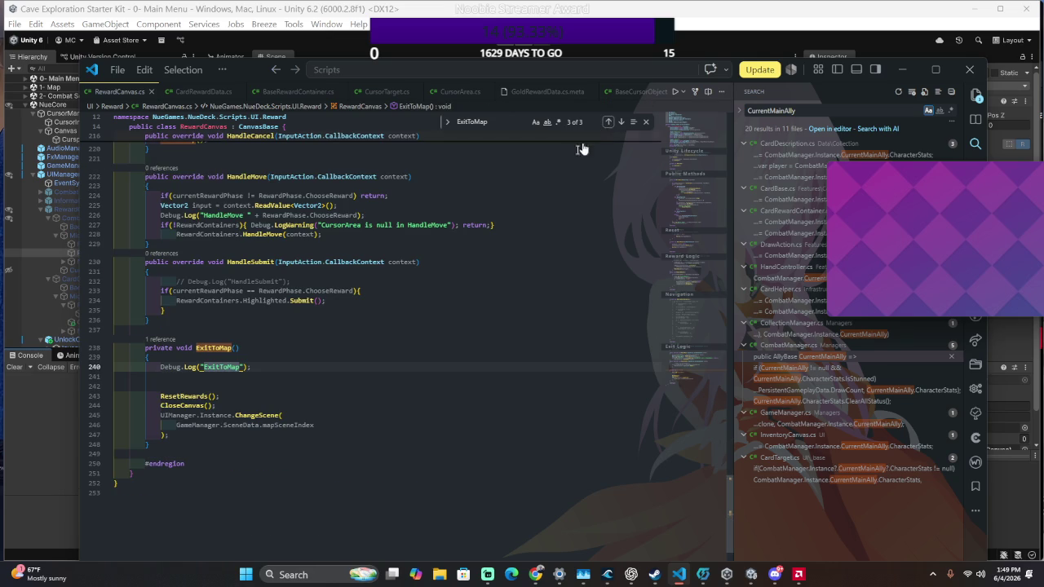
drag(255, 395, 269, 386)
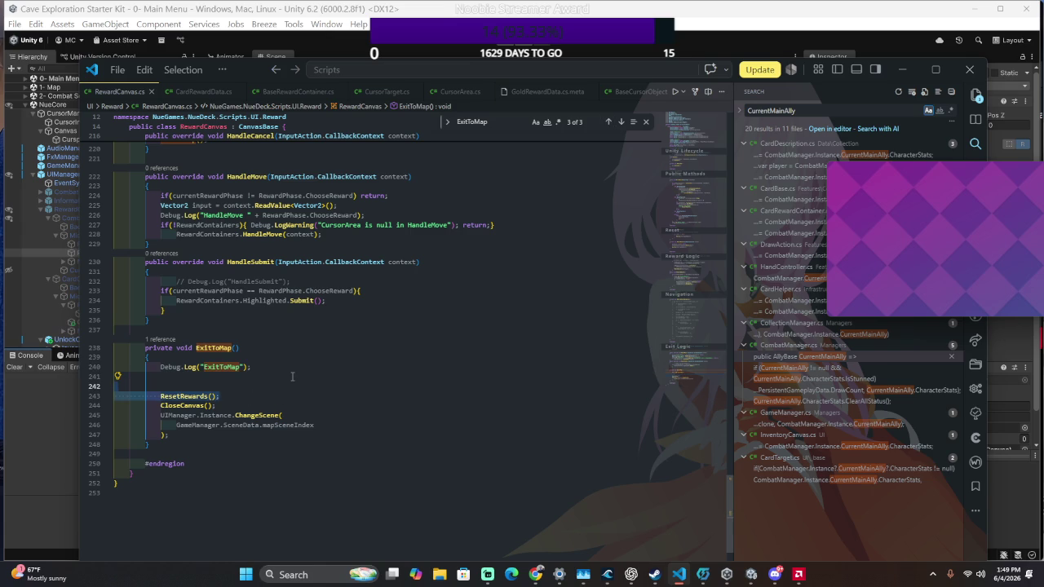
Delete the ResetRewards call from ExitToMap
key(BackSpace)
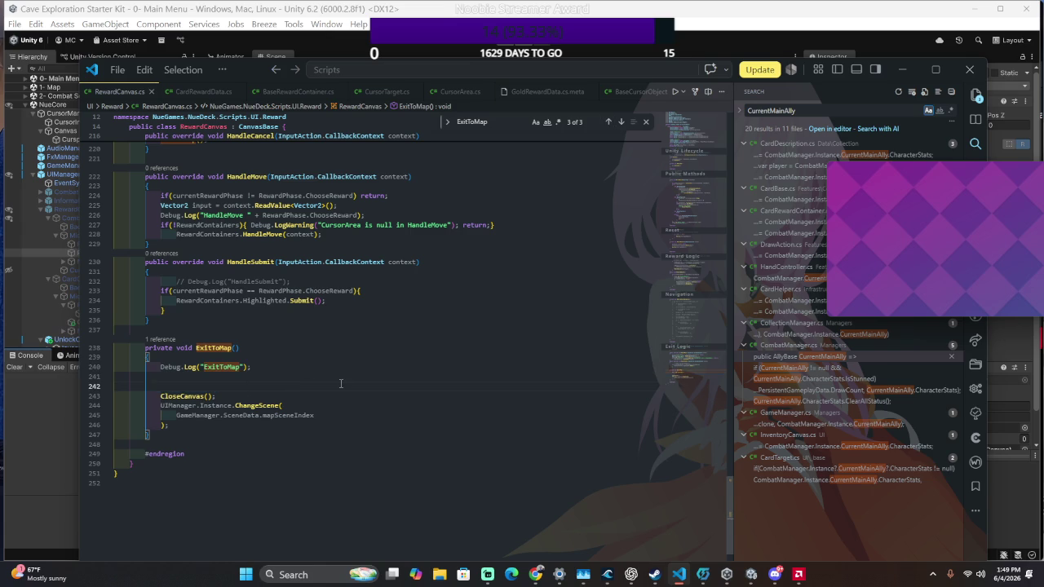
scroll(342, 384, up, 2)
click(351, 376)
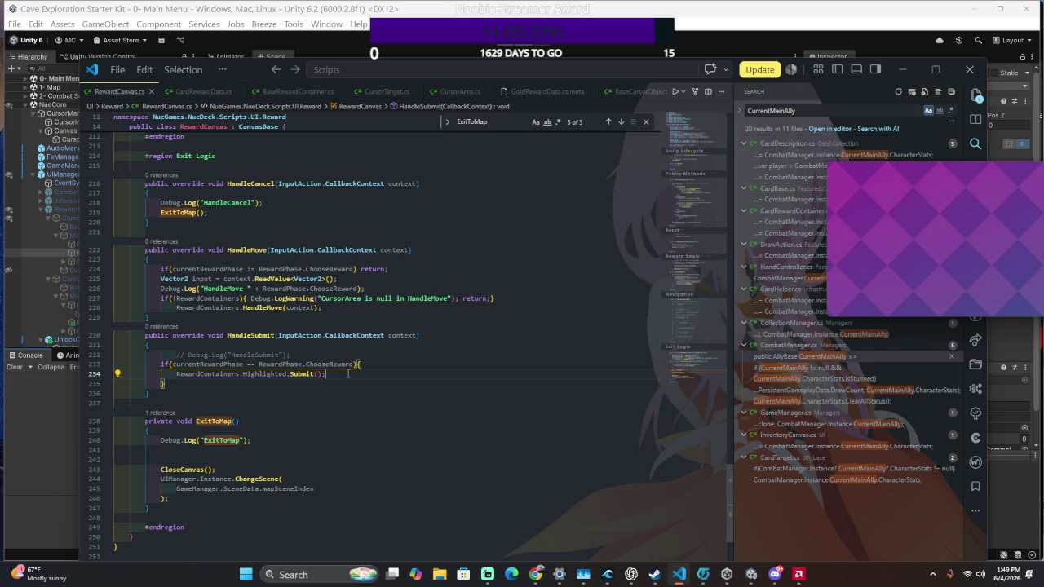
Go to ShowCardRewards and select 'false' in RewardContainers.gameObject.SetActive(false) on line 157
scroll(318, 397, up, 2)
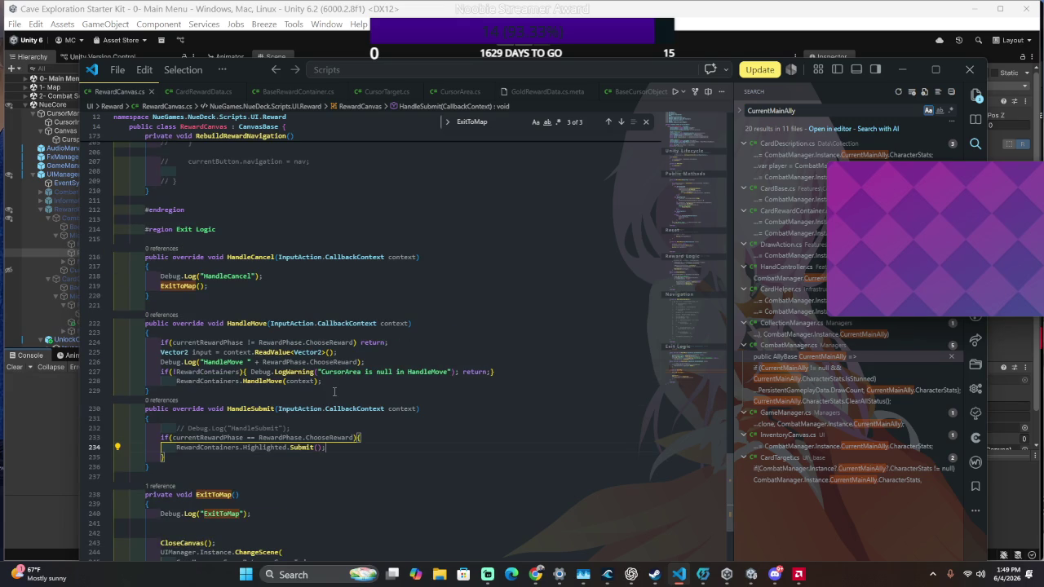
scroll(337, 371, up, 2)
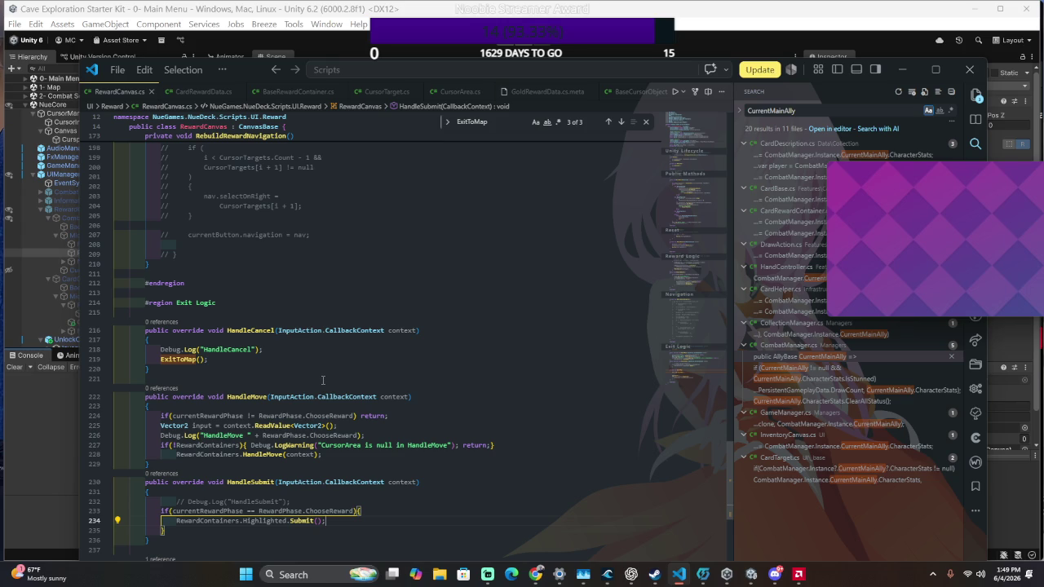
scroll(323, 380, down, 5)
scroll(322, 377, up, 3)
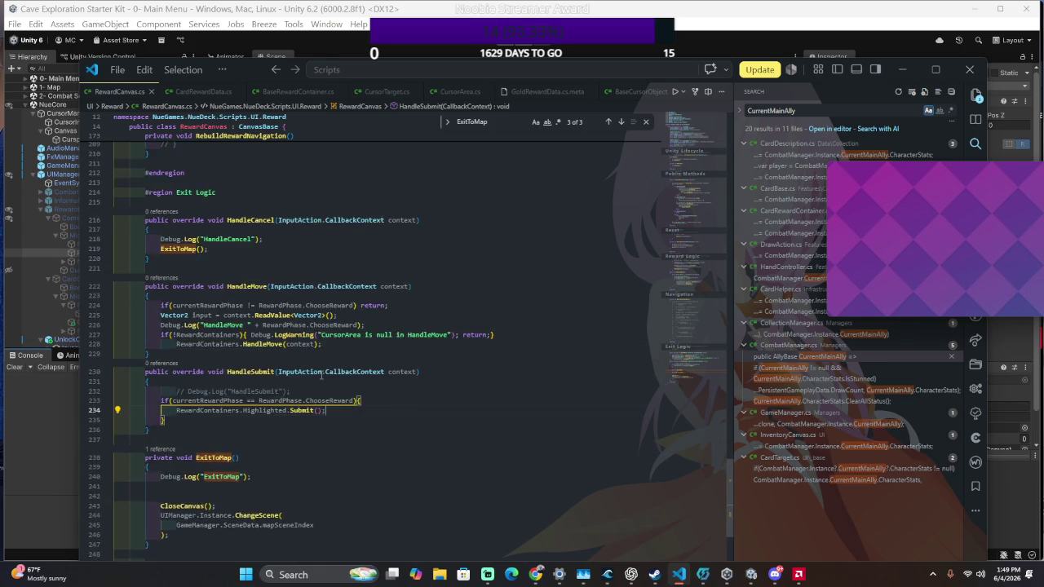
scroll(321, 372, up, 8)
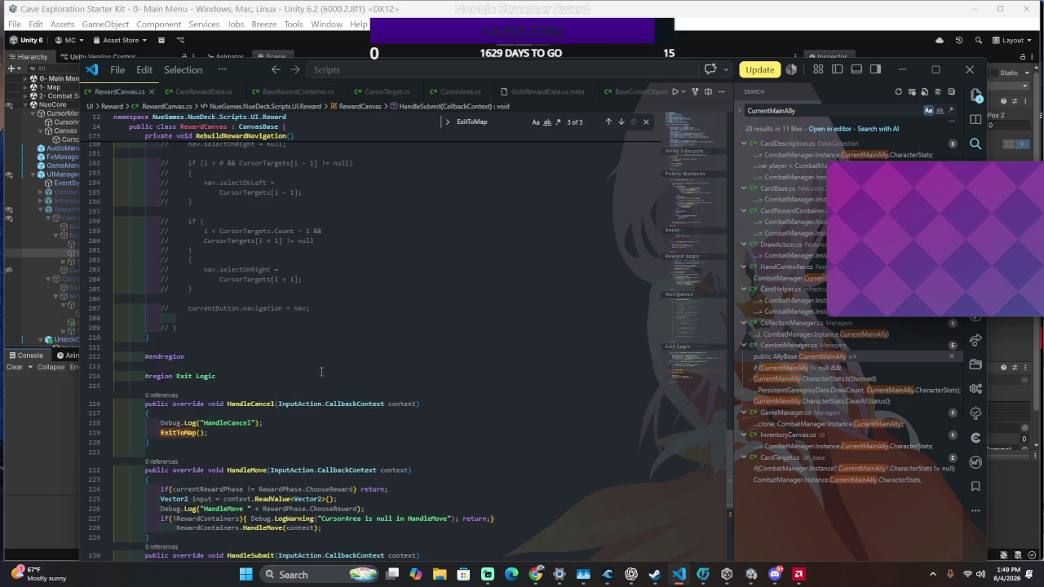
scroll(321, 372, up, 10)
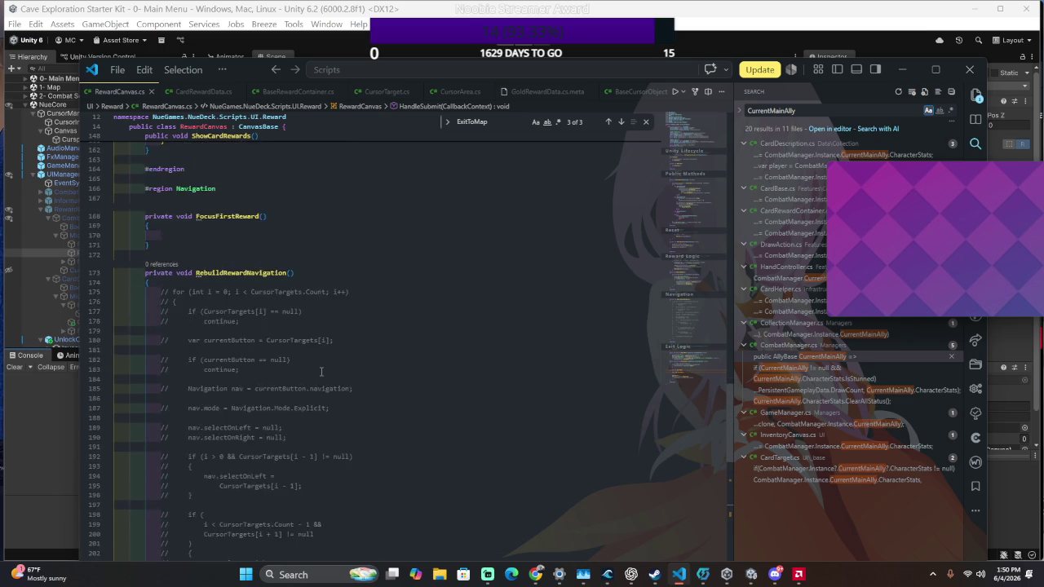
scroll(321, 372, up, 1)
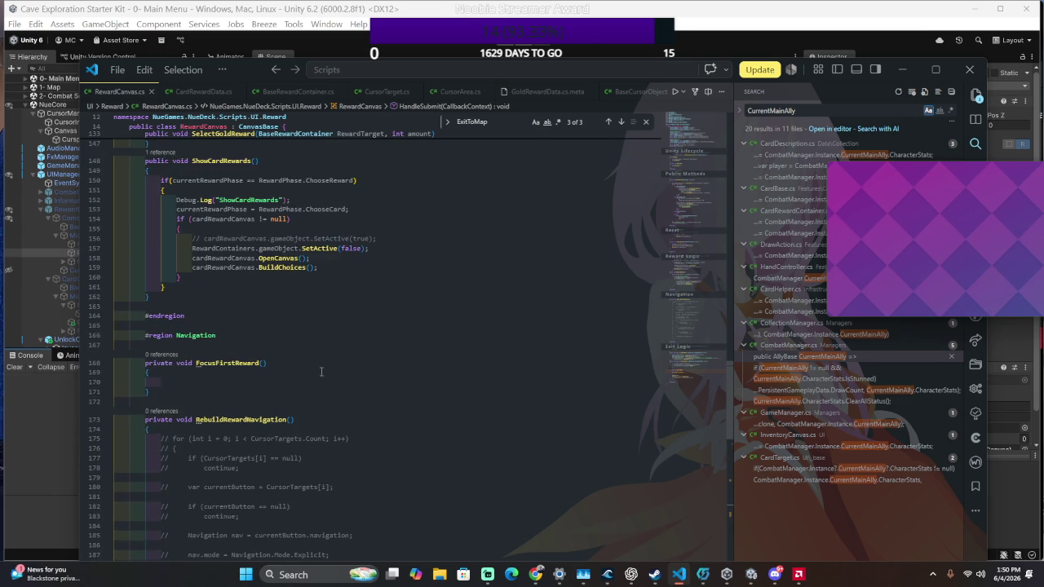
scroll(322, 372, up, 4)
scroll(322, 372, up, 2)
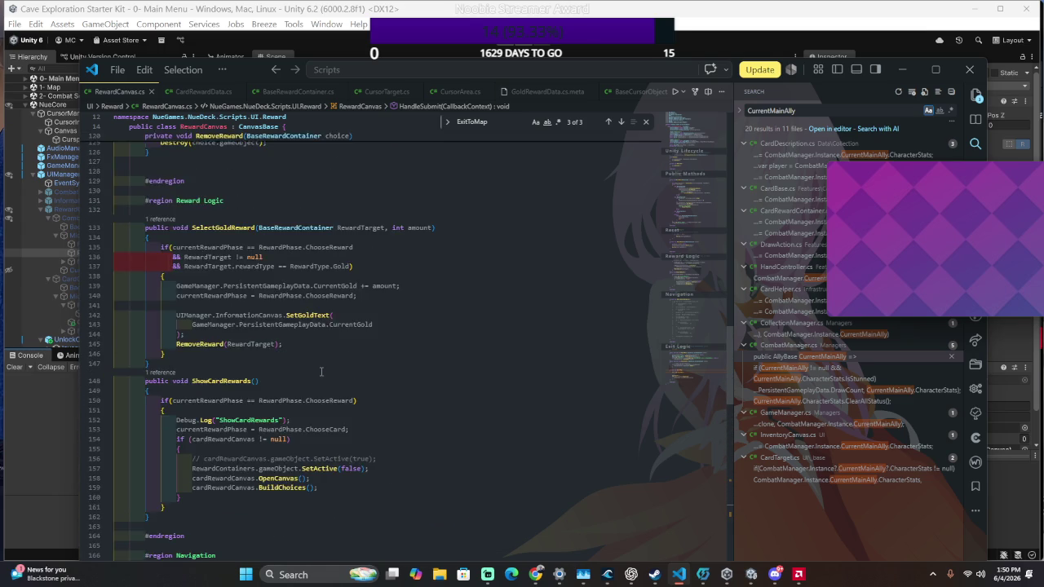
scroll(321, 372, down, 2)
click(321, 373)
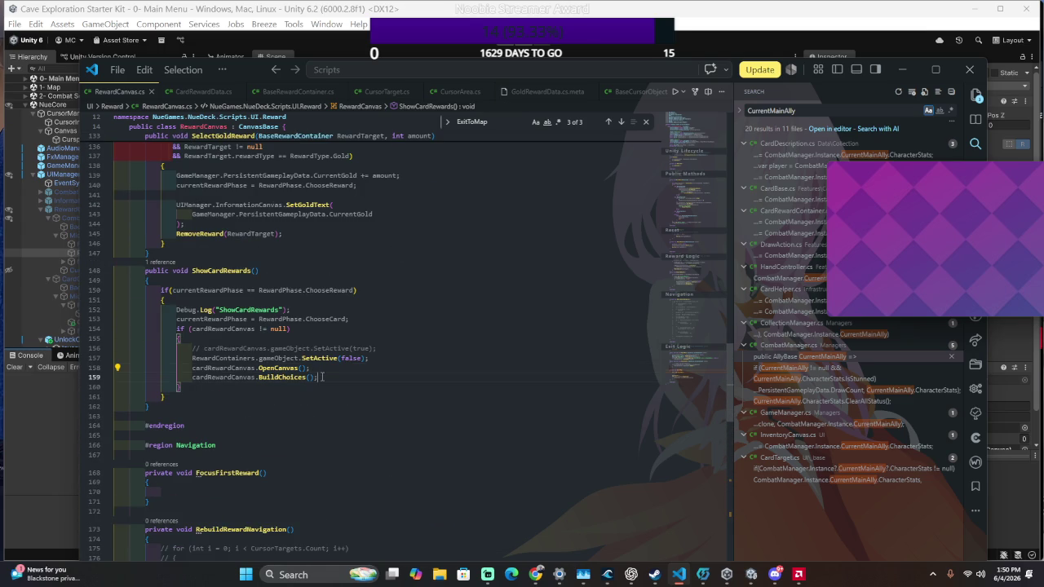
double_click(351, 358)
Copy the RewardContainers SetActive(false) line from line 157
click(423, 362)
key(shift+Up)
key(ctrl+c)
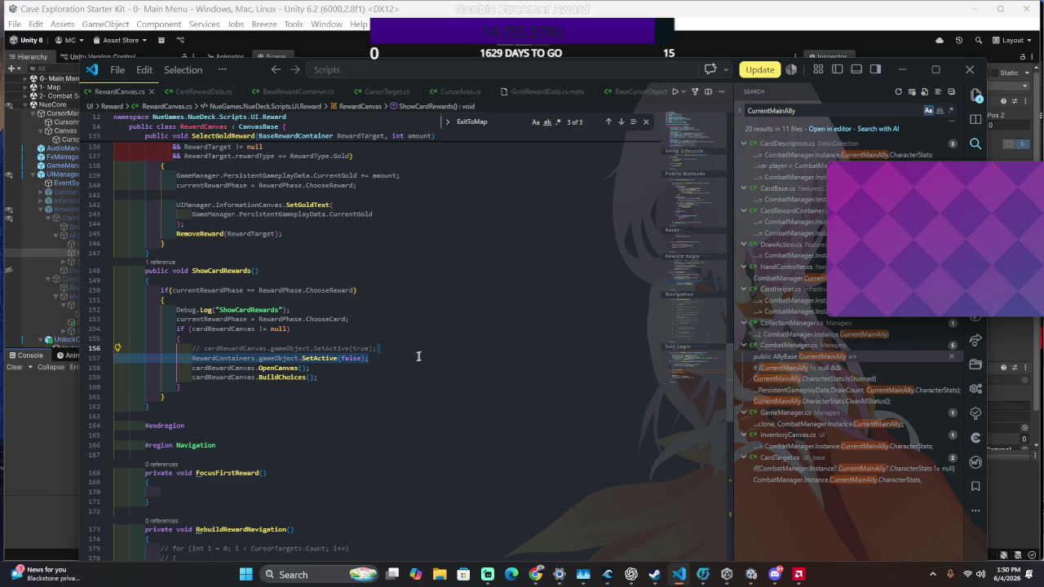
scroll(419, 355, up, 10)
scroll(387, 356, up, 1)
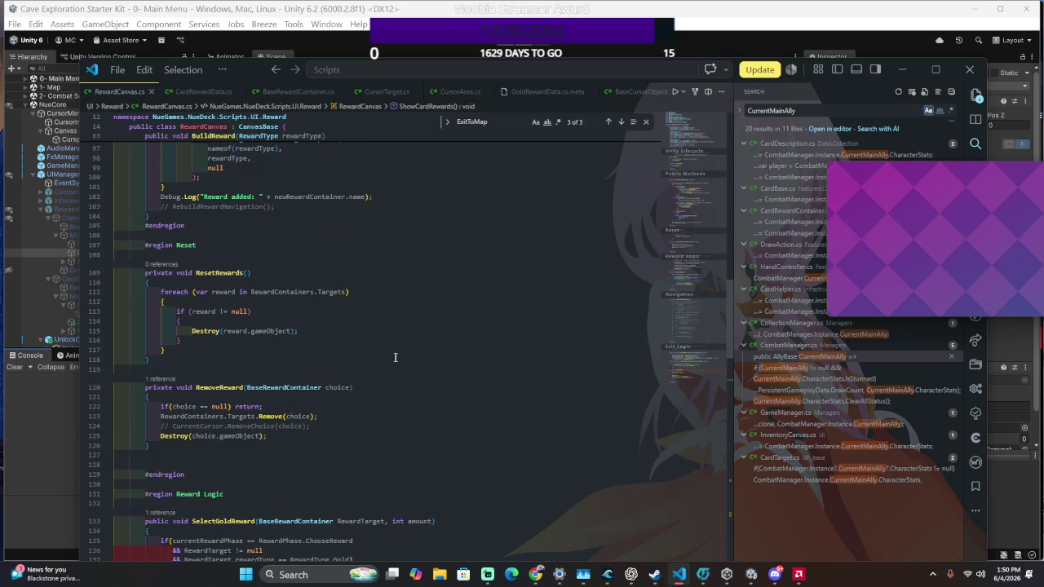
click(425, 336)
scroll(430, 341, up, 20)
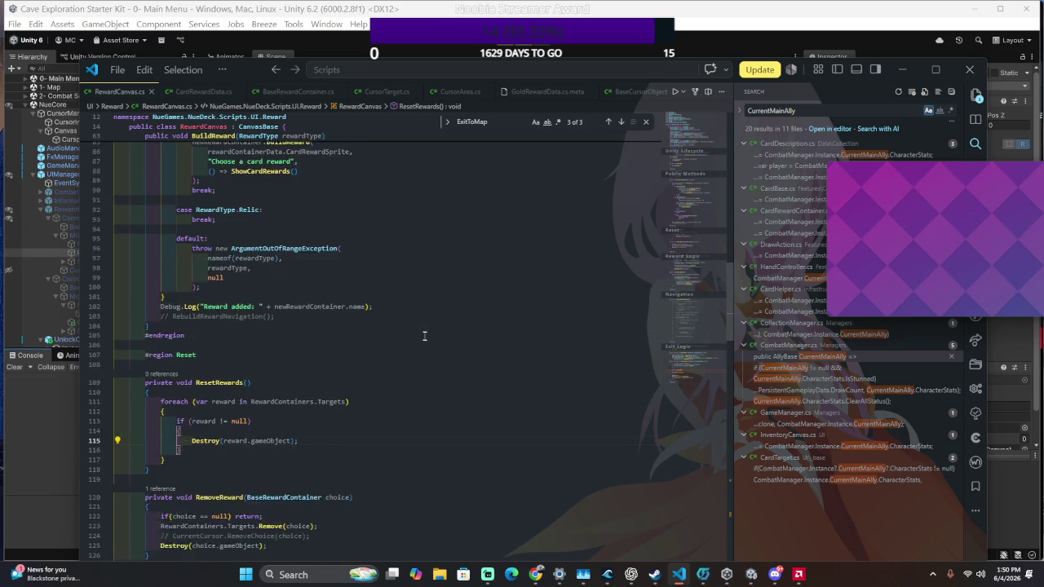
scroll(432, 349, down, 4)
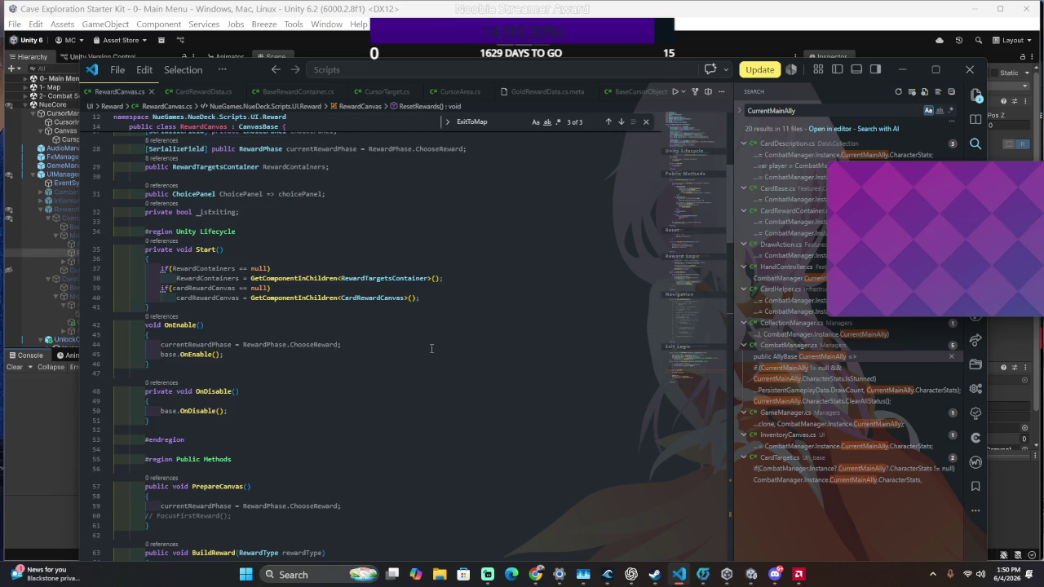
Paste it under base.OnEnable() as SetActive(true) and switch back to Unity
click(357, 355)
key(Return)
key(ctrl+v)
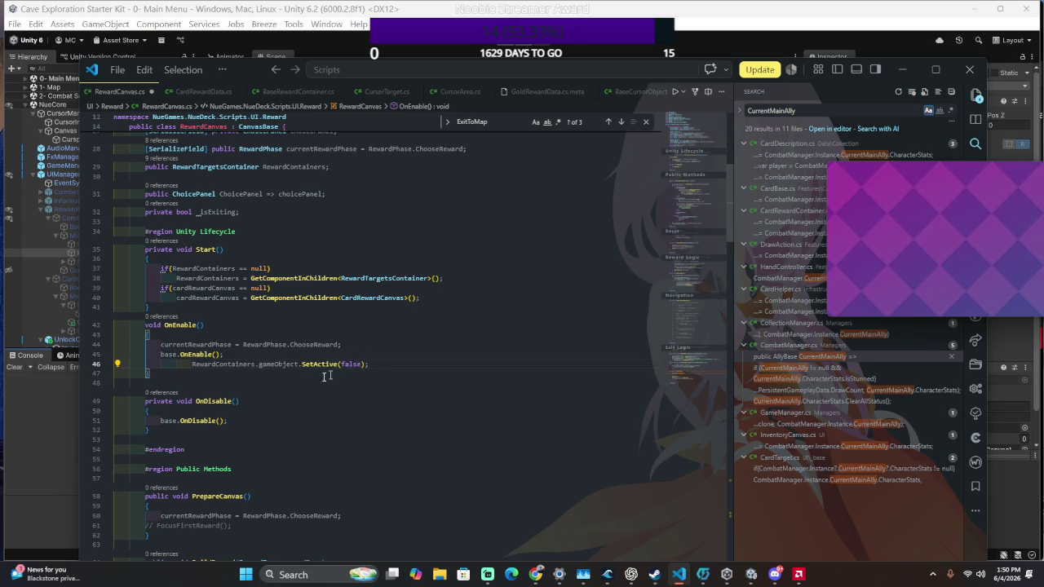
text(true)
key(alt+Tab)
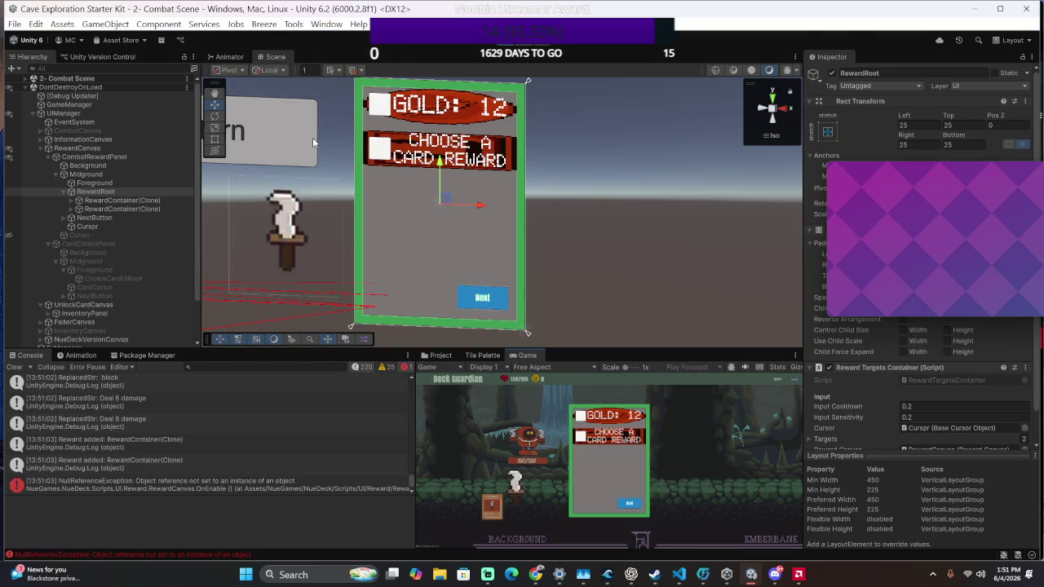
Claim the card reward, take the left Fire Wave card, and enter the next encounter
key(Up)
key(Return)
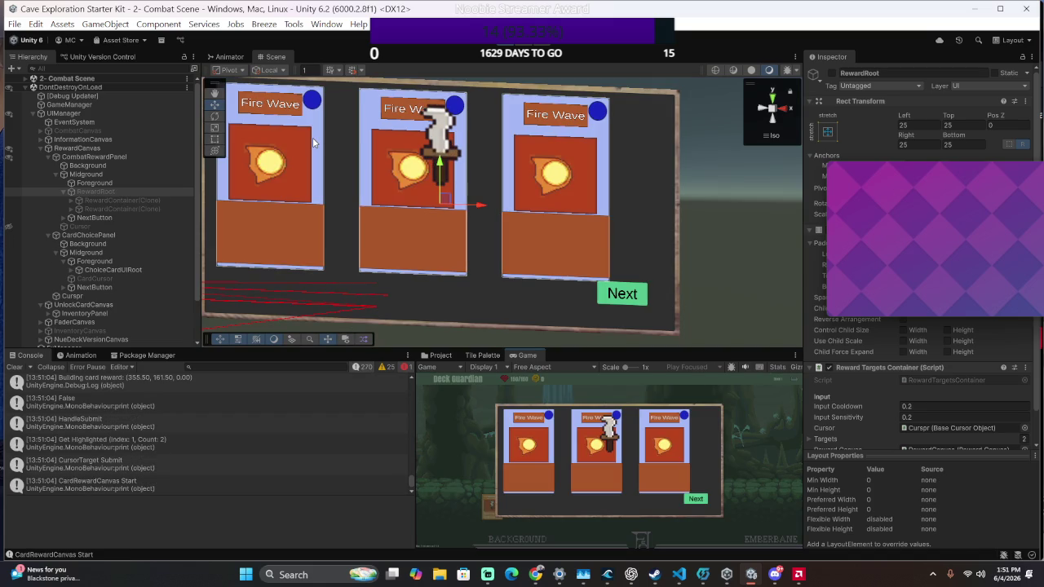
key(Left)
key(Return)
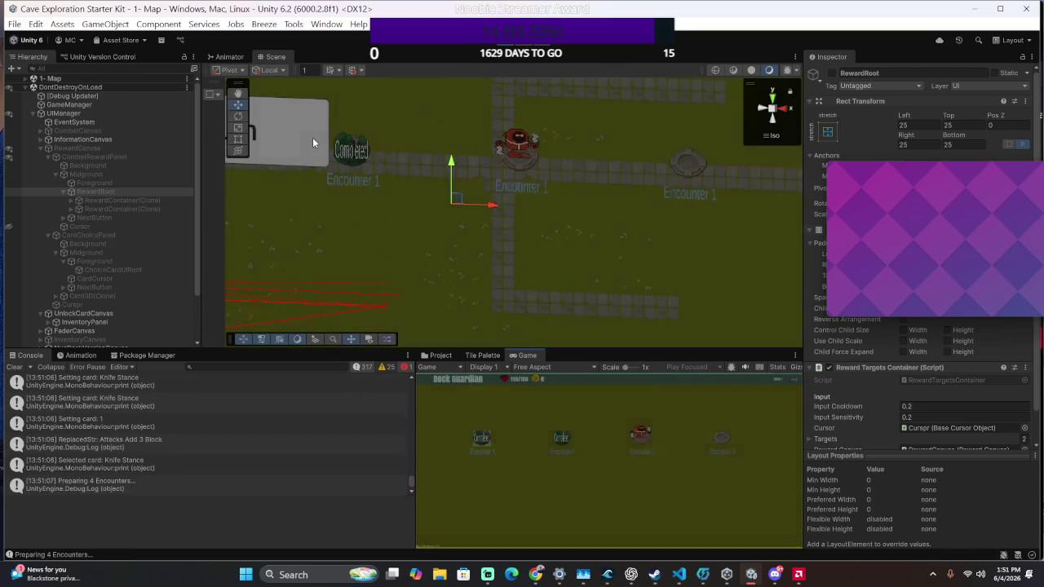
key(Return)
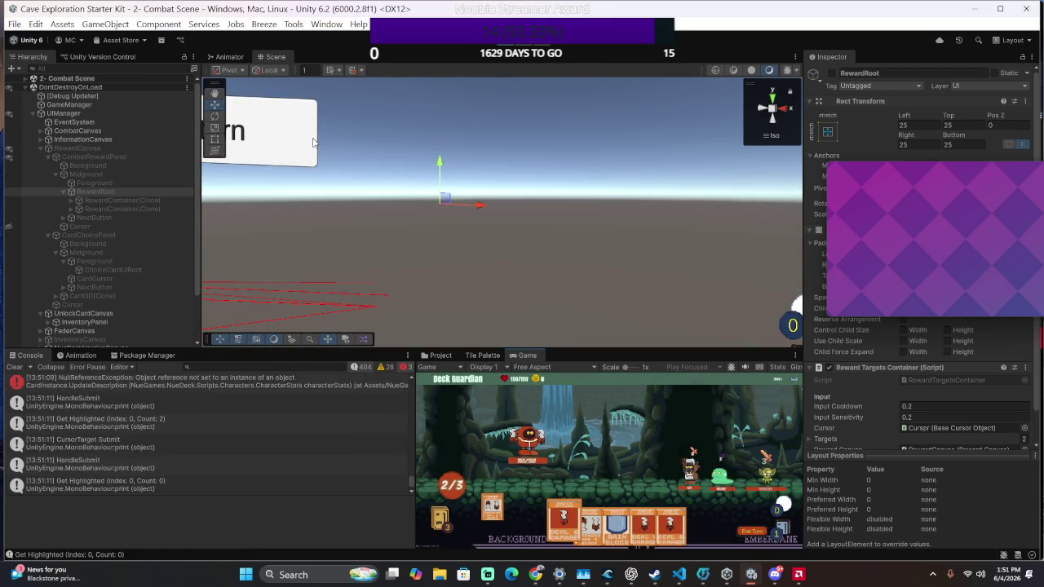
Play the Deal 6 damage cards and the Gain Block card in combat
key(Right)
key(Return)
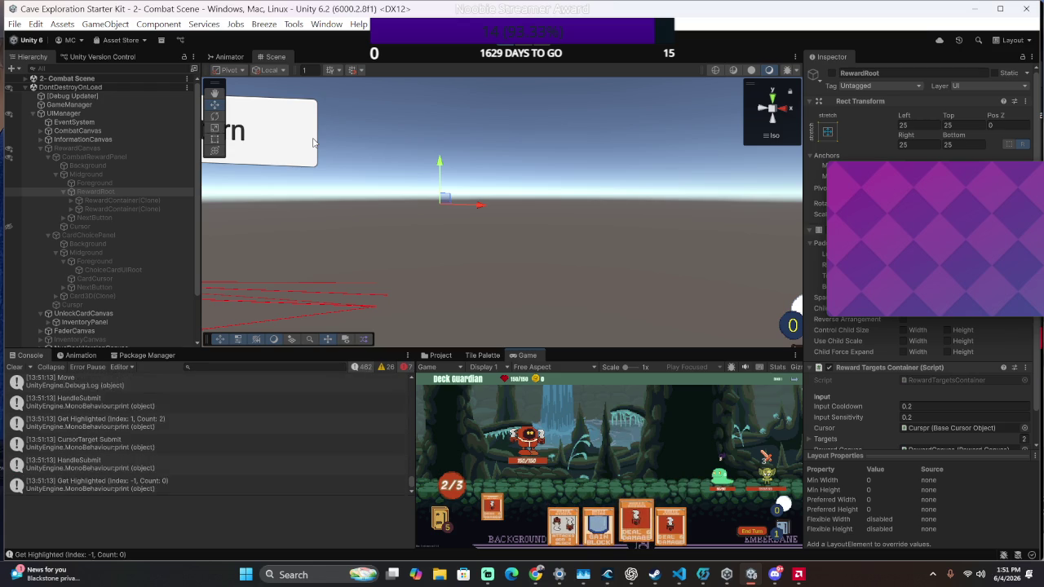
key(Return)
key(Return)
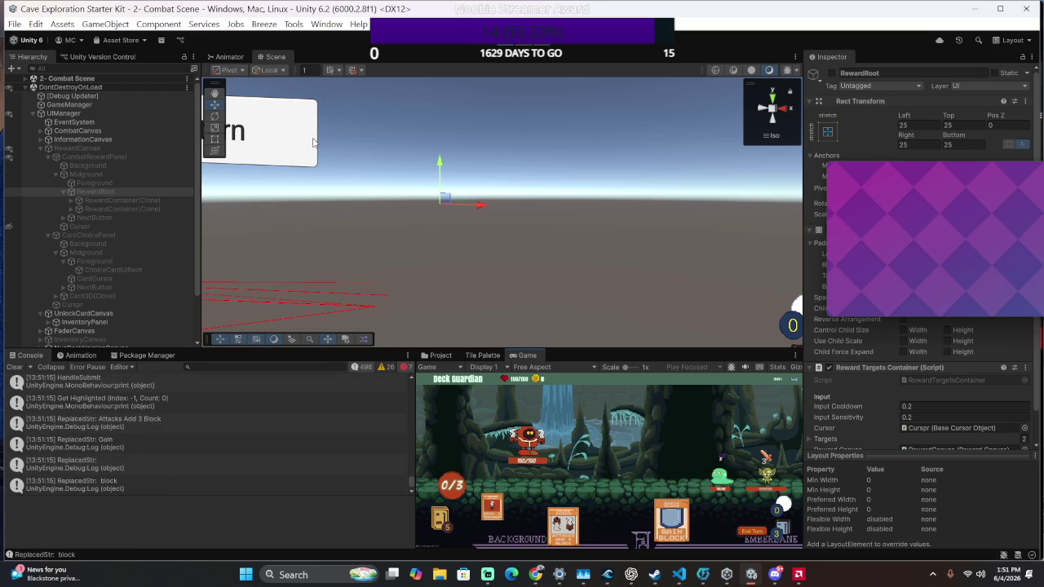
key(Return)
key(Return)
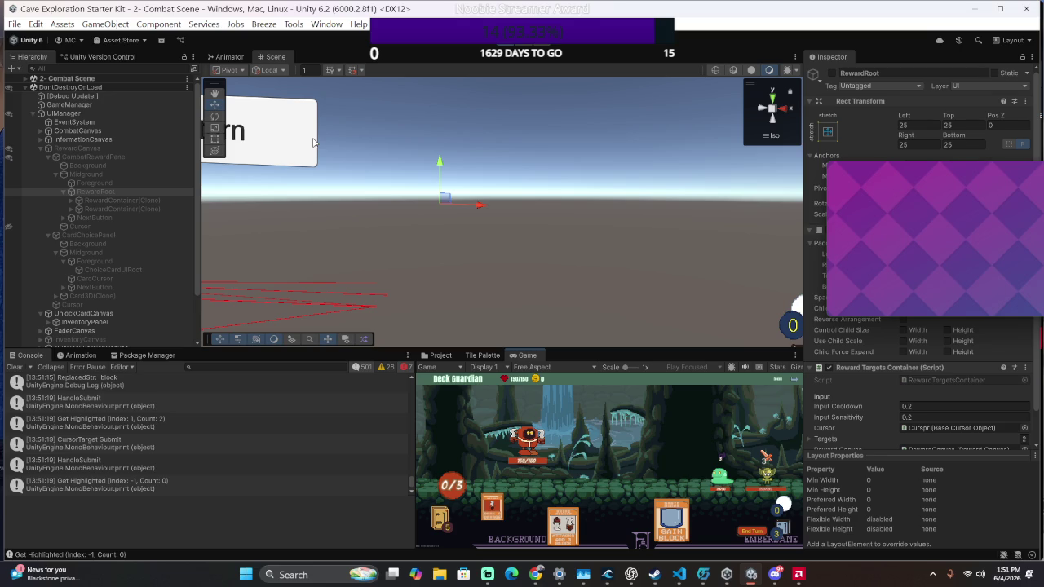
key(Left)
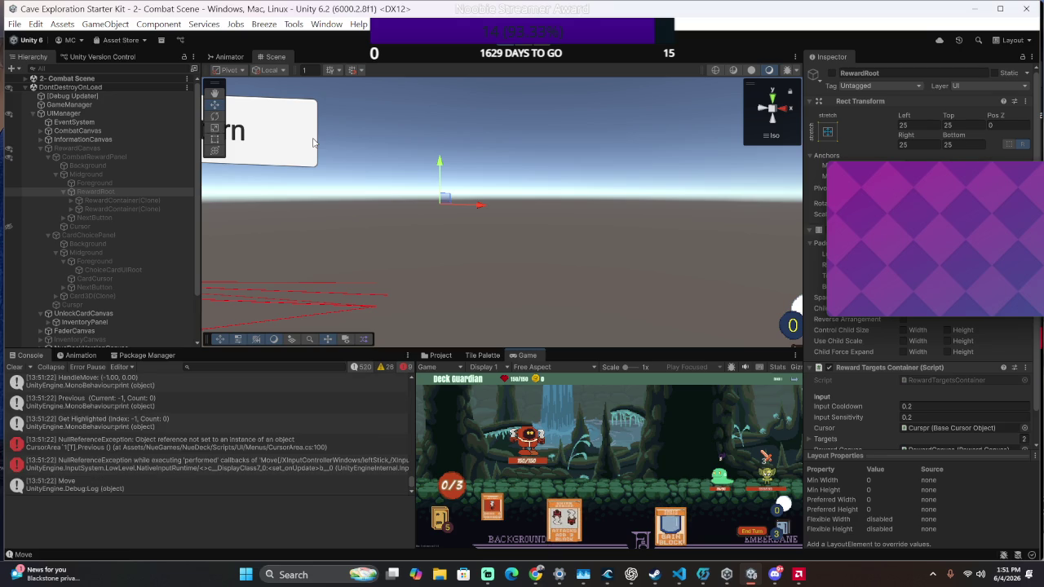
key(Right)
key(Return)
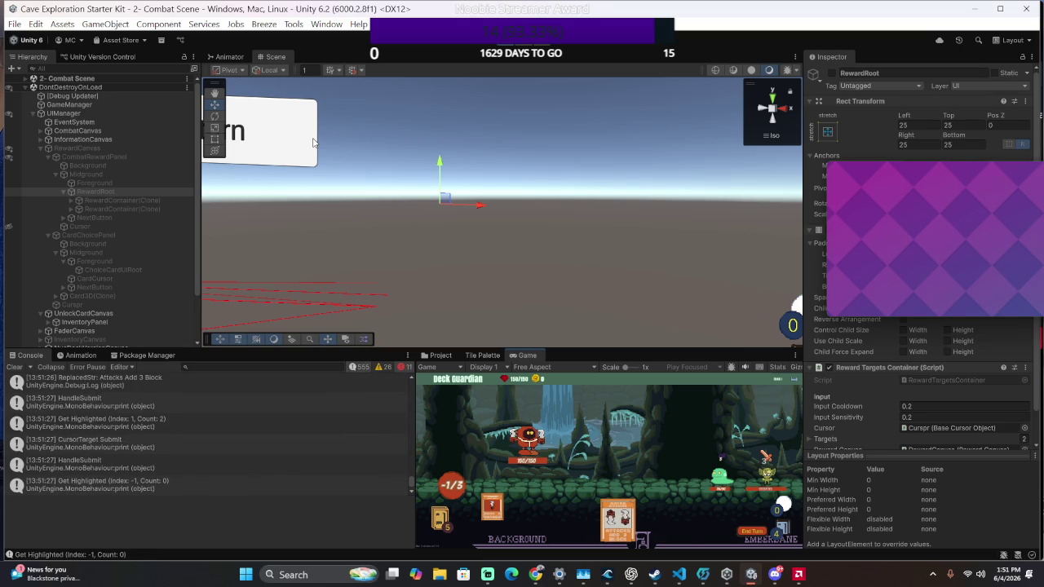
key(Return)
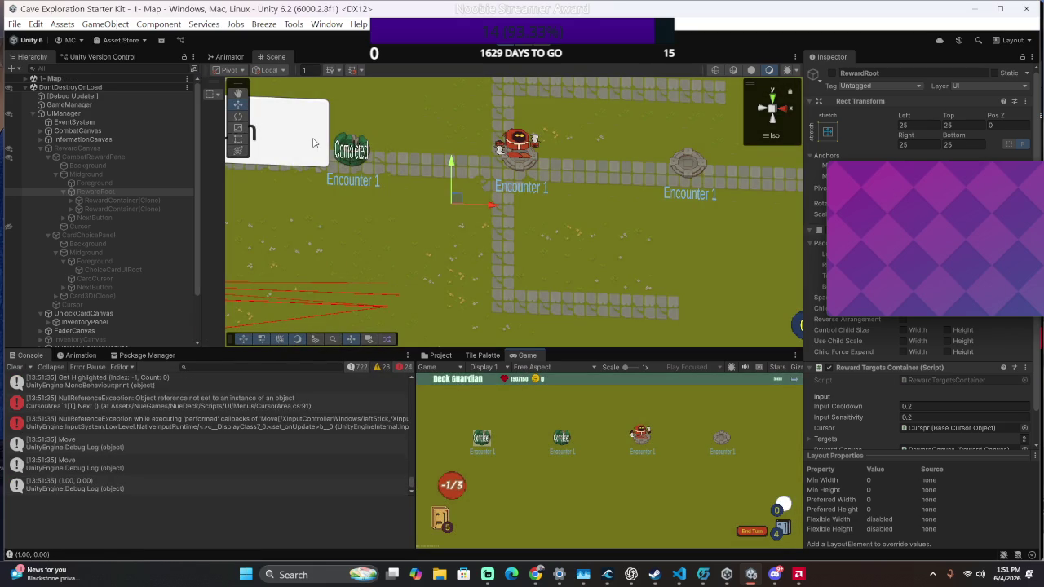
Leave and re-enter the combat from the map, trying to play a card each time
key(Escape)
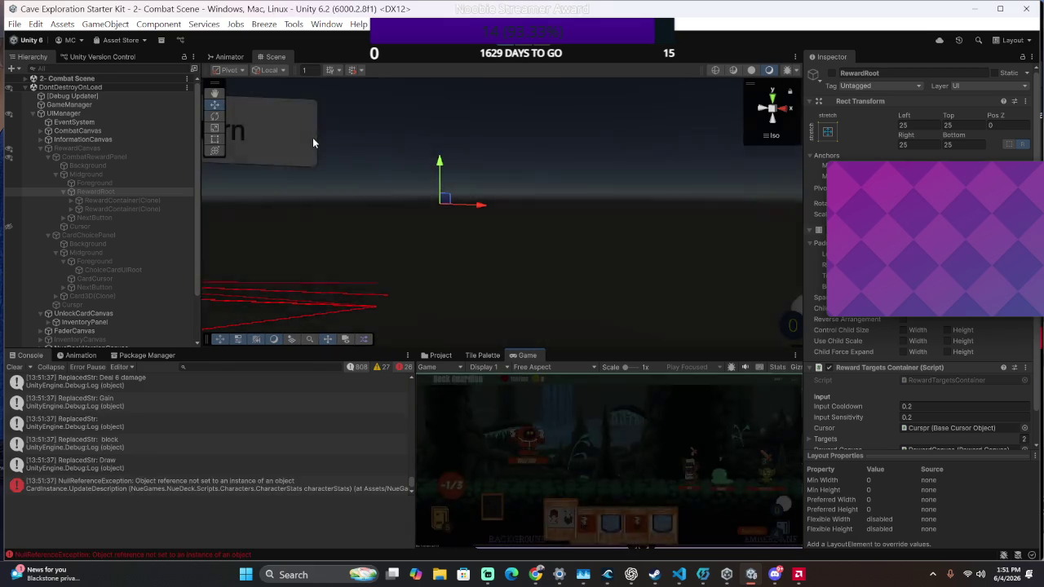
key(Return)
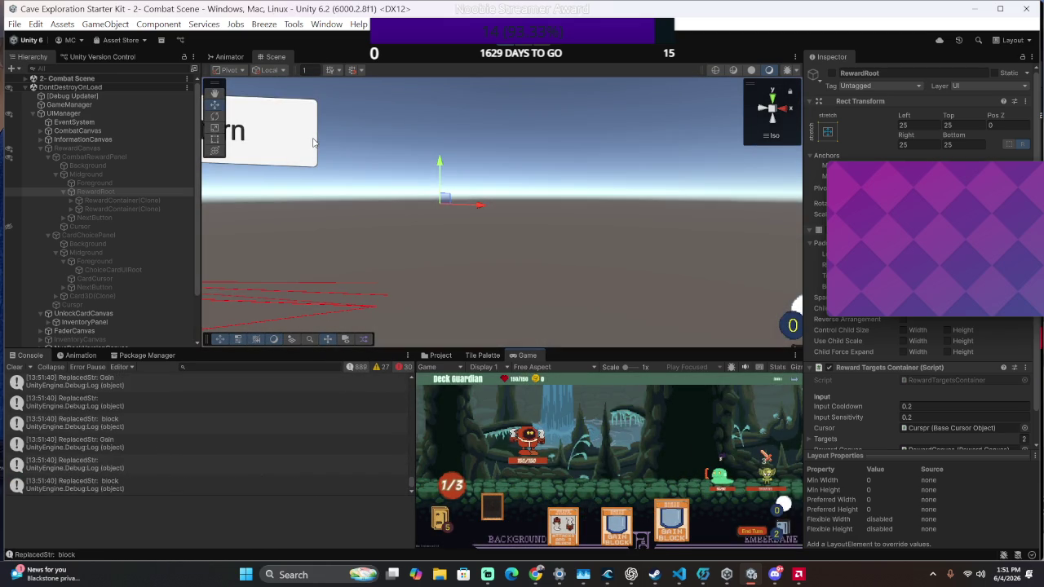
key(Escape)
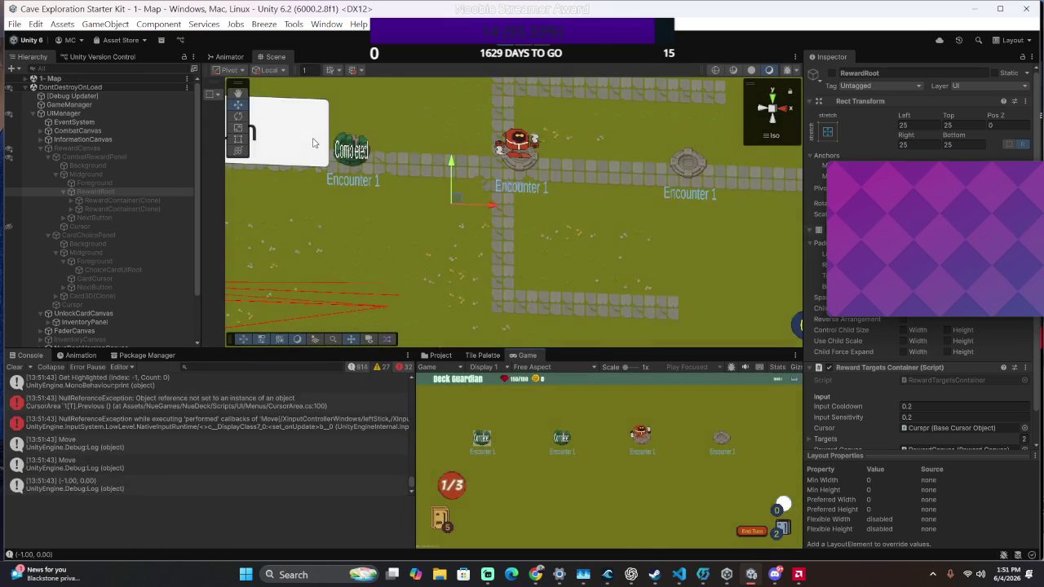
key(Return)
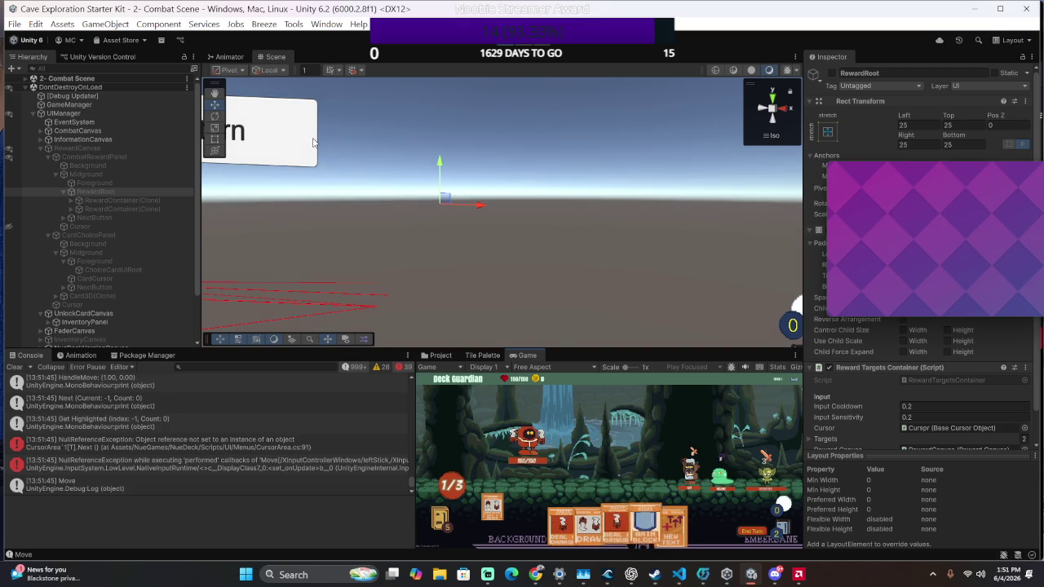
key(space)
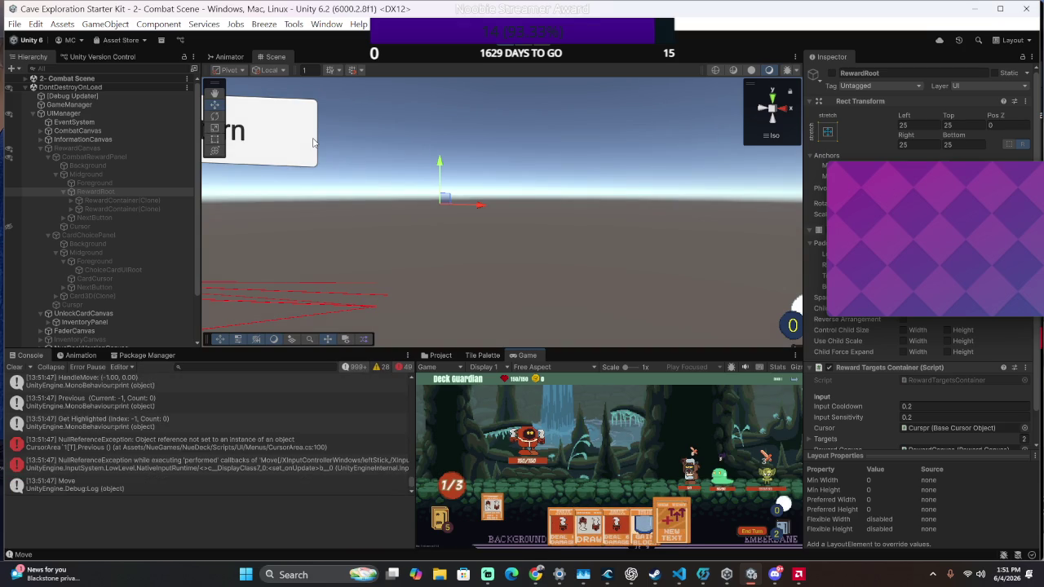
key(Escape)
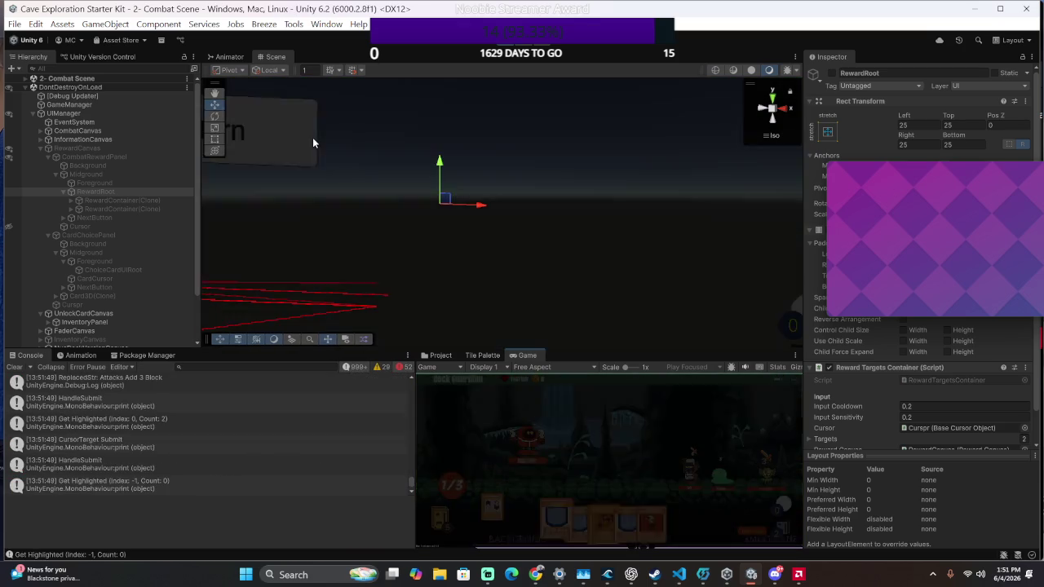
Play 6-damage cards, end the turn, and keep playing until energy reaches 0/3
key(Left)
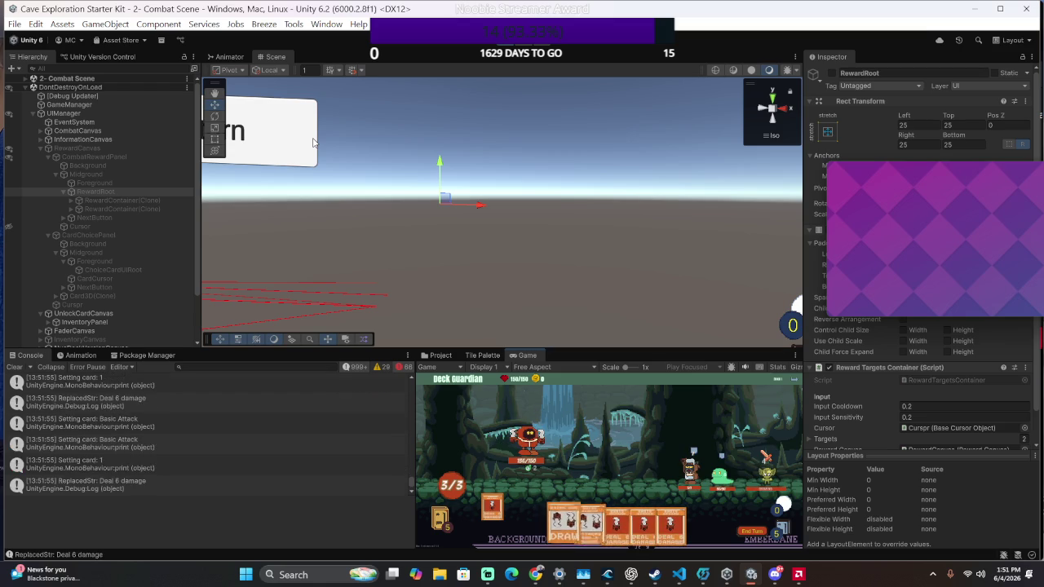
key(Return)
key(Return)
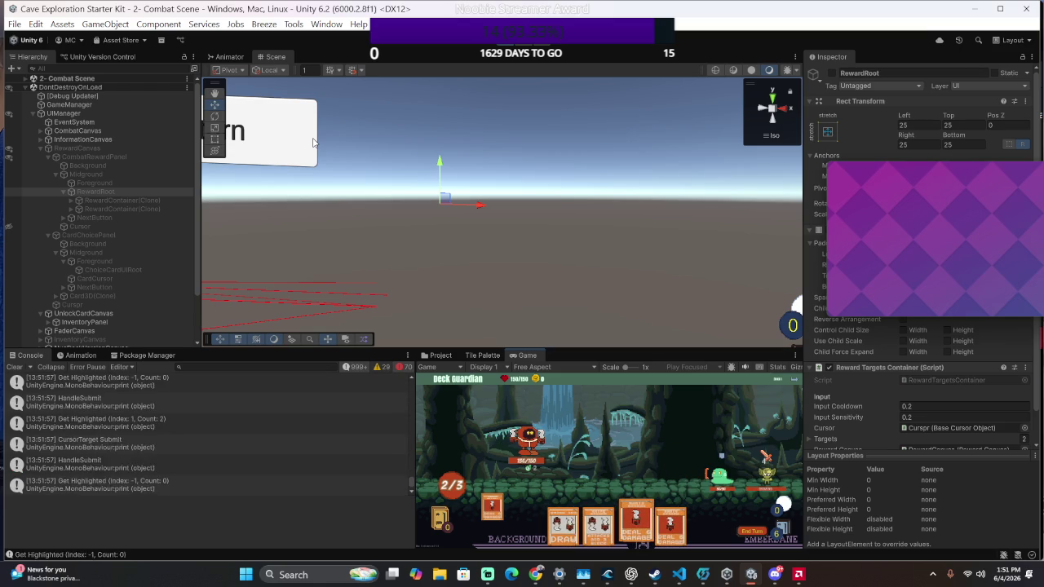
key(Return)
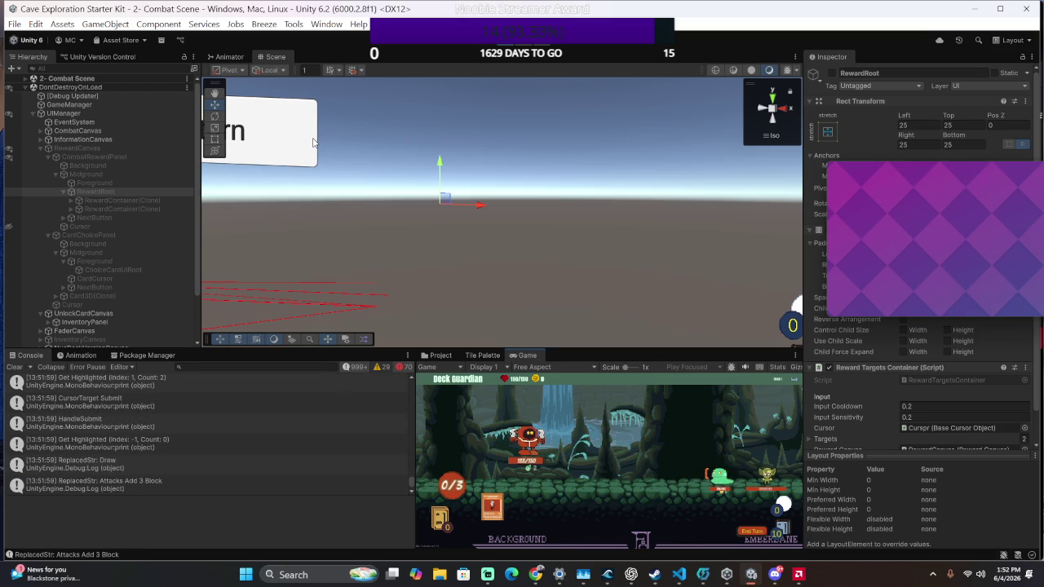
key(Return)
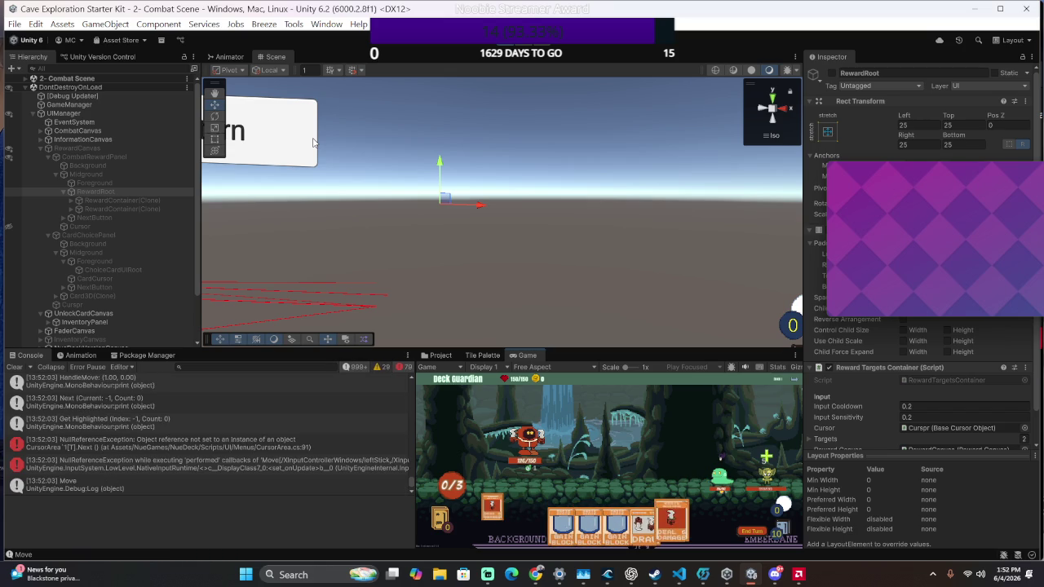
key(Return)
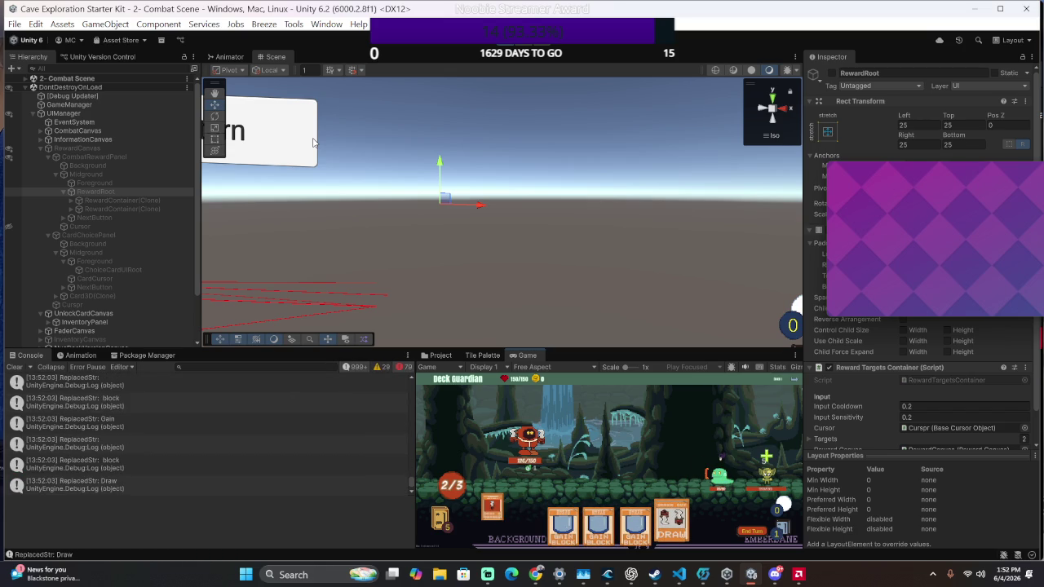
key(Return)
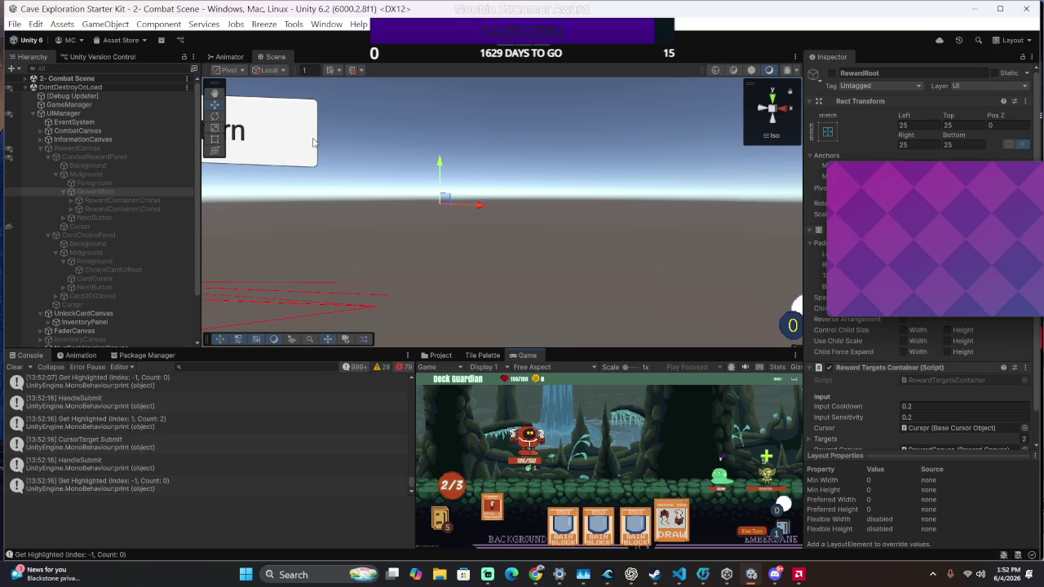
key(Left)
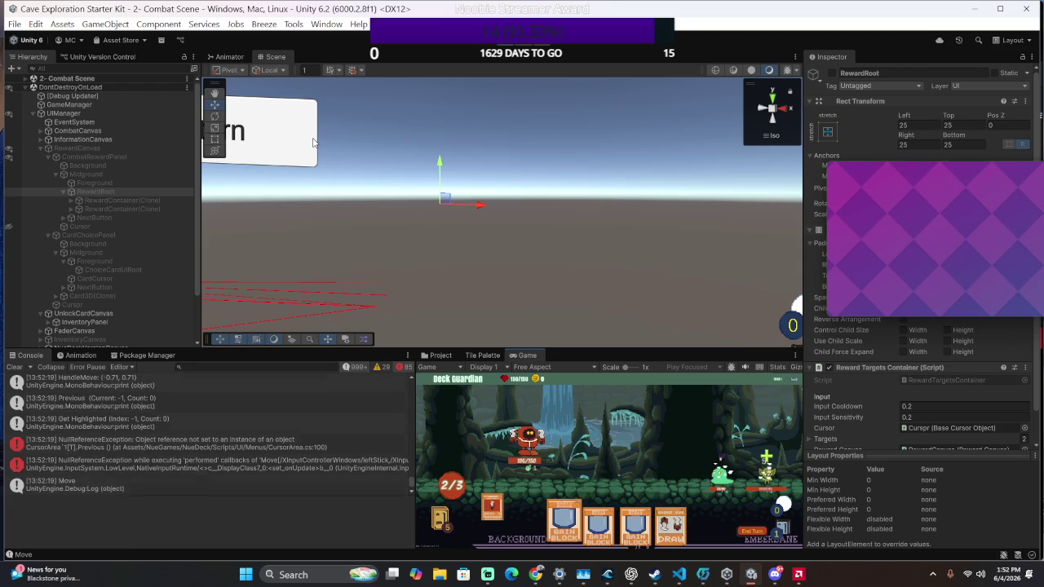
key(Return)
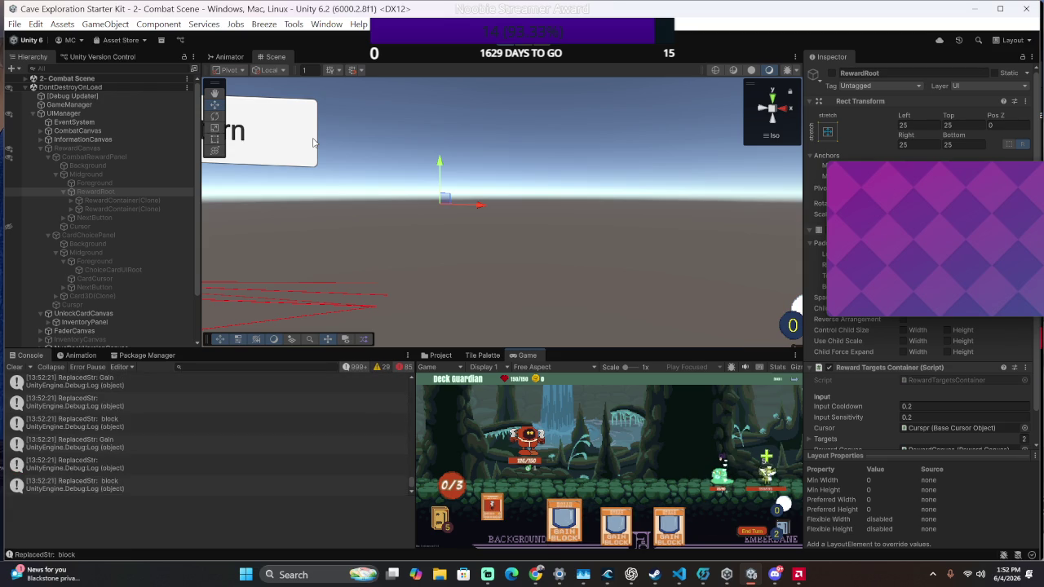
key(Left)
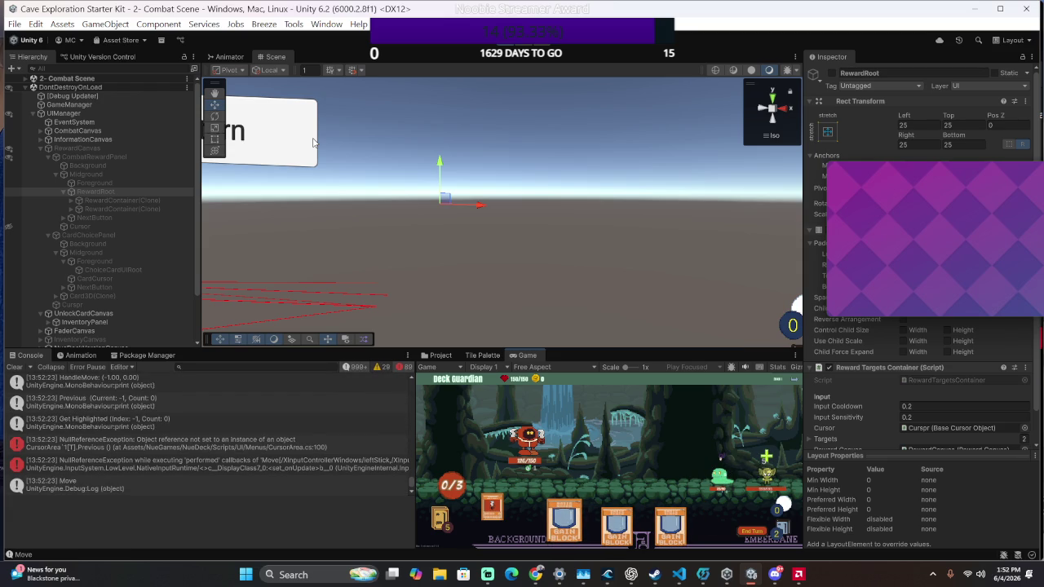
double_click(286, 444)
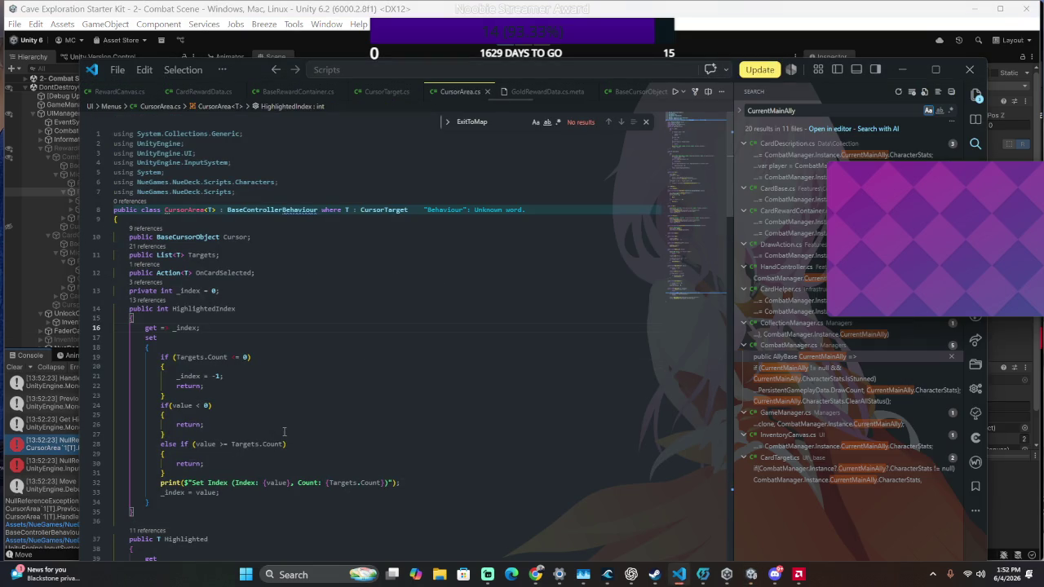
scroll(295, 396, down, 1)
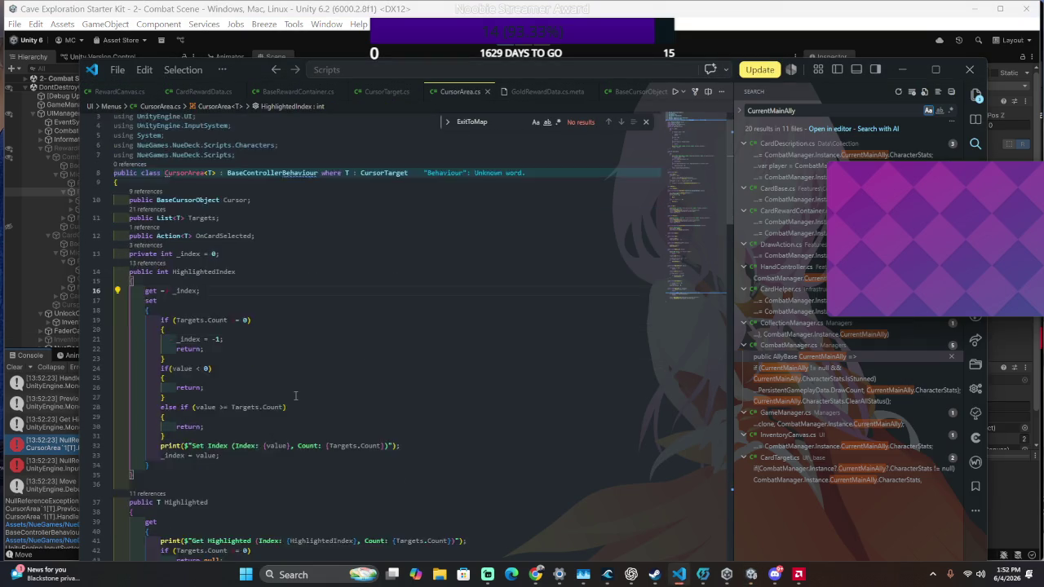
scroll(296, 396, down, 2)
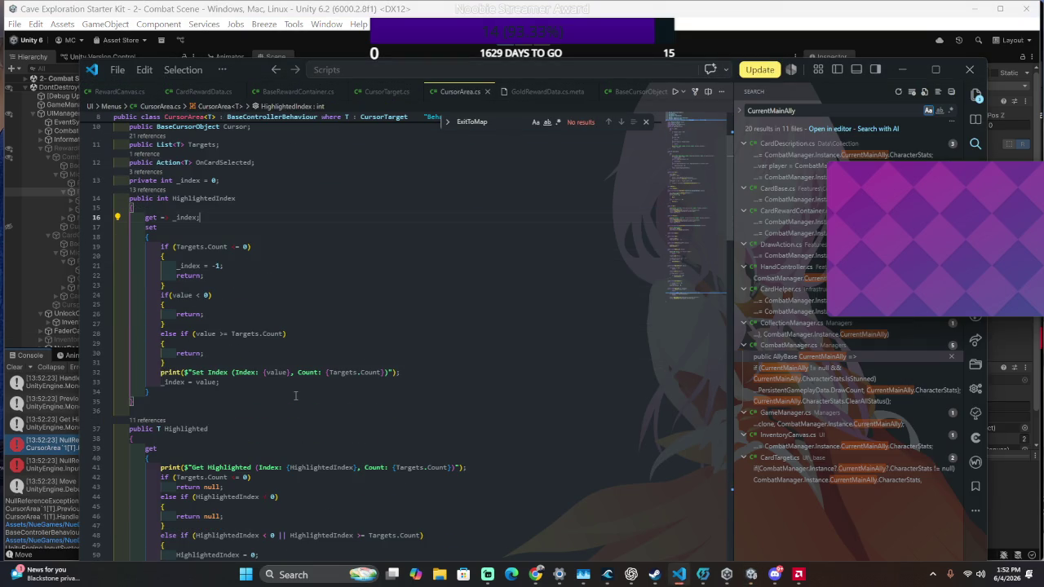
click(76, 195)
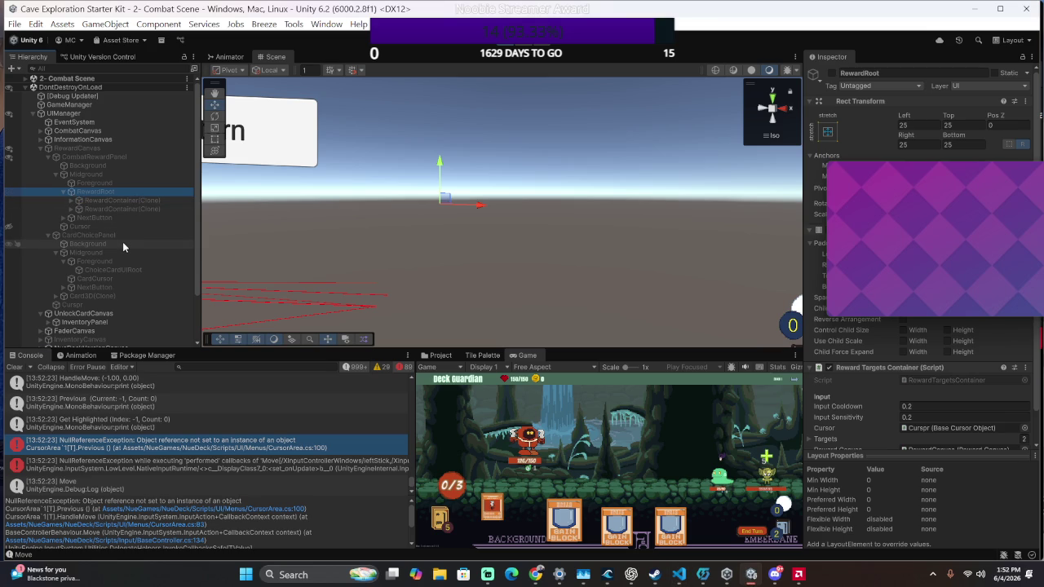
Switch to VS Code showing CursorArea.cs's HighlightedIndex property
scroll(230, 438, down, 1)
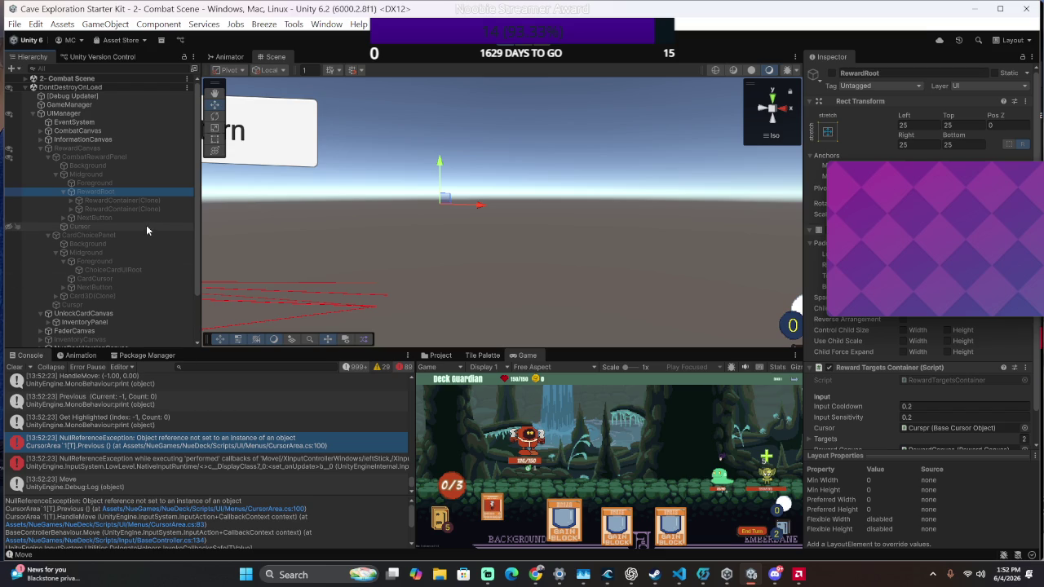
key(alt+Tab)
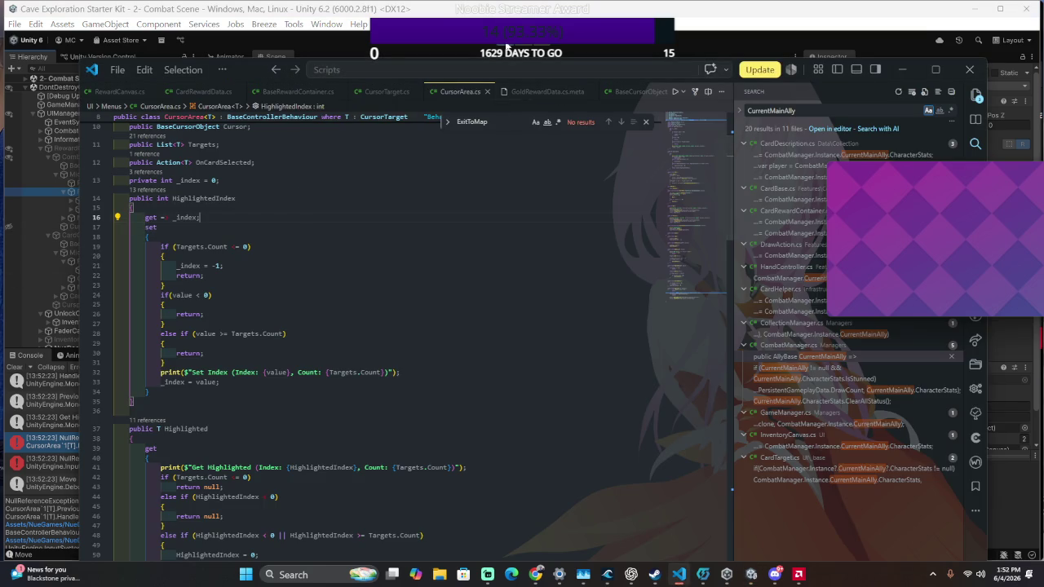
Stop the running game, then scroll through CursorArea.cs looking for an OnDisable method
click(506, 46)
key(alt+Tab)
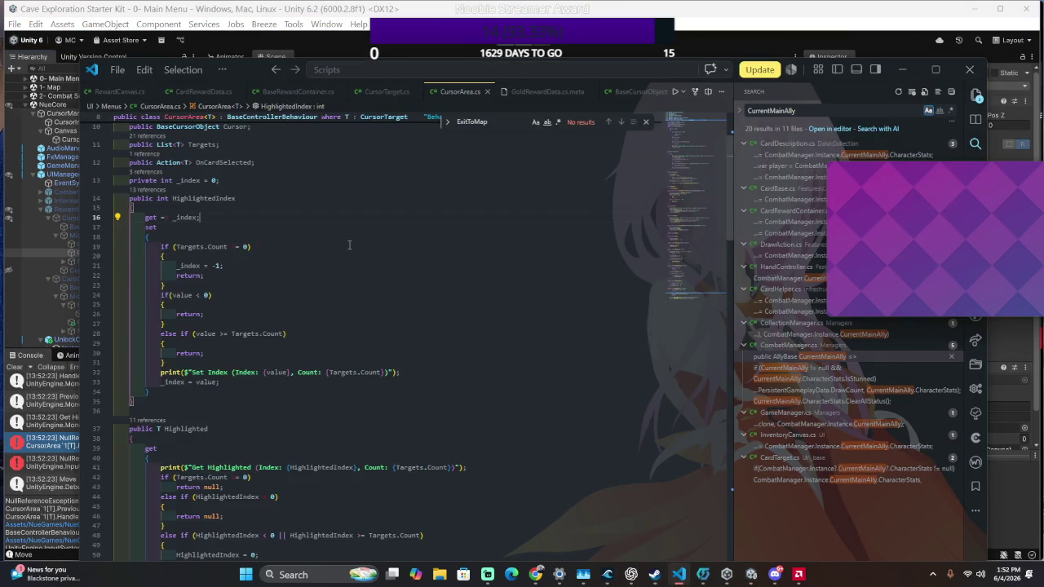
scroll(349, 245, up, 3)
scroll(354, 248, down, 15)
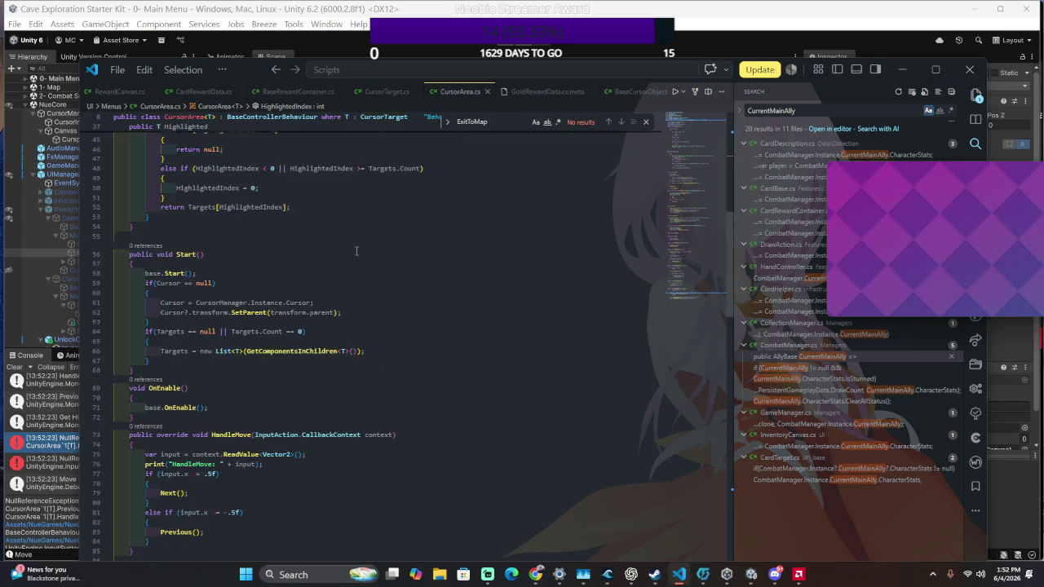
scroll(356, 250, down, 15)
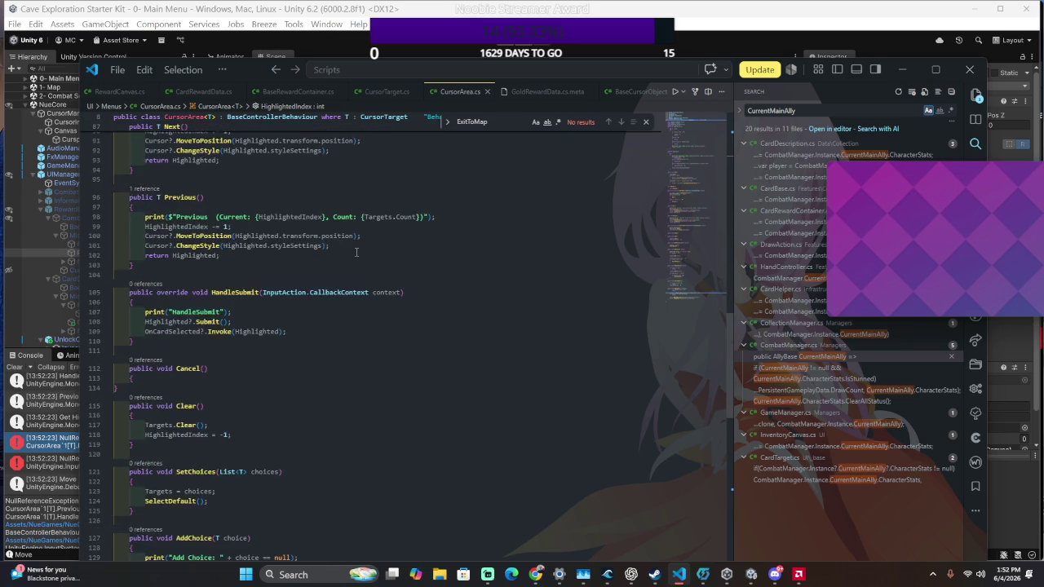
scroll(357, 252, down, 5)
scroll(355, 252, up, 17)
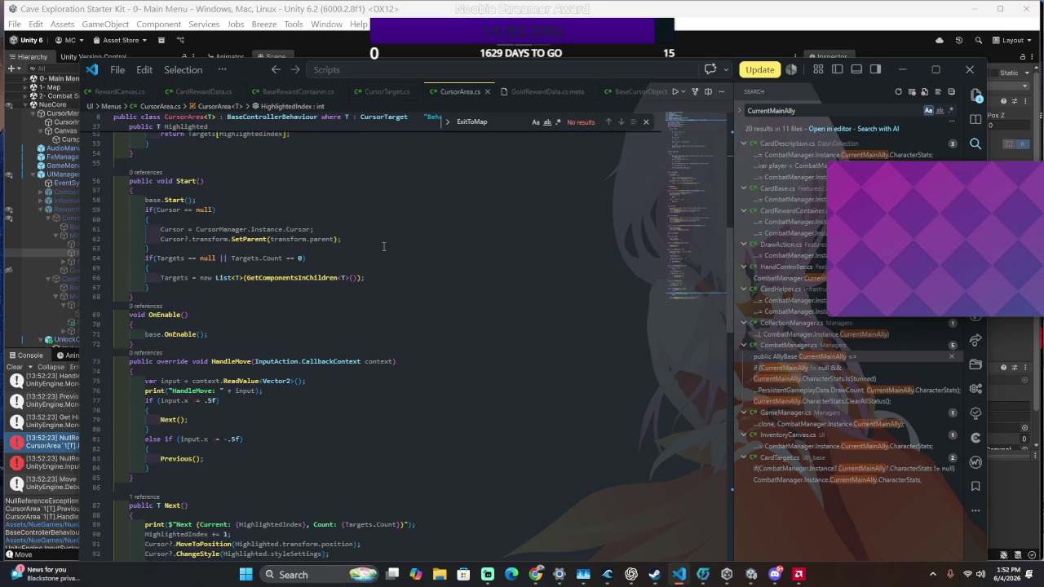
scroll(384, 247, up, 4)
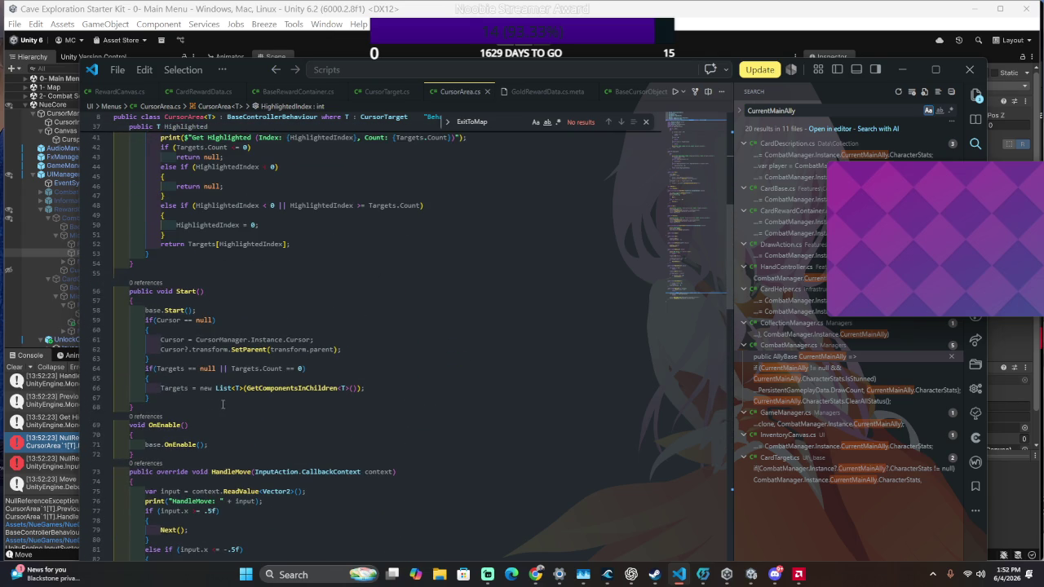
scroll(225, 404, up, 2)
scroll(226, 398, up, 11)
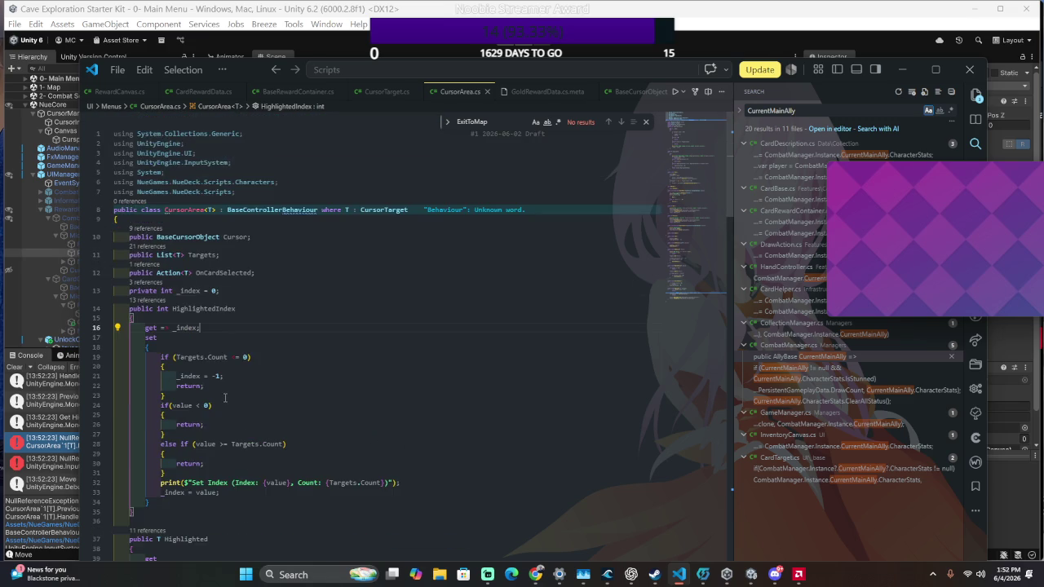
scroll(233, 396, down, 12)
scroll(237, 394, down, 3)
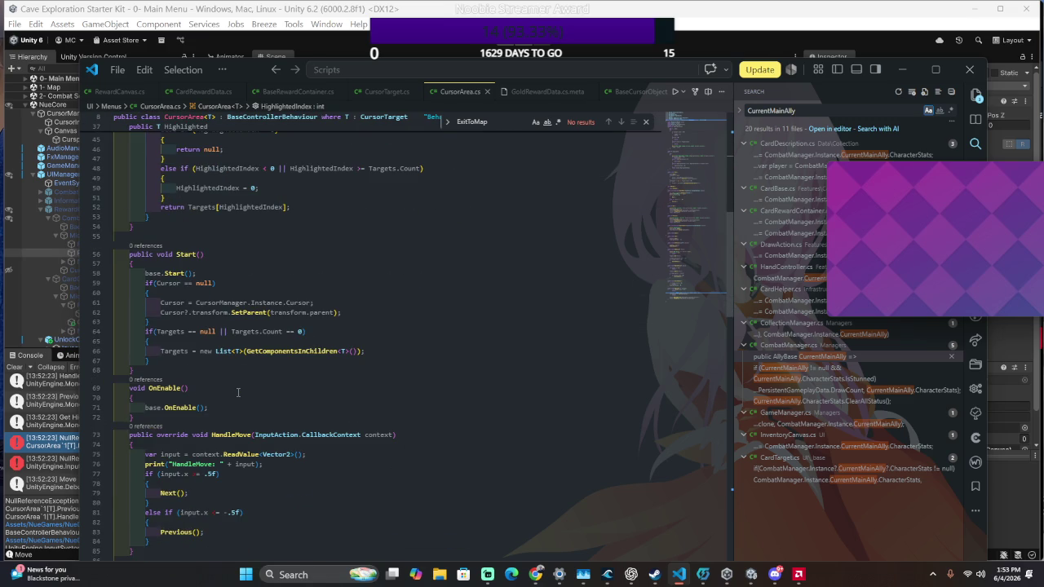
scroll(238, 392, down, 5)
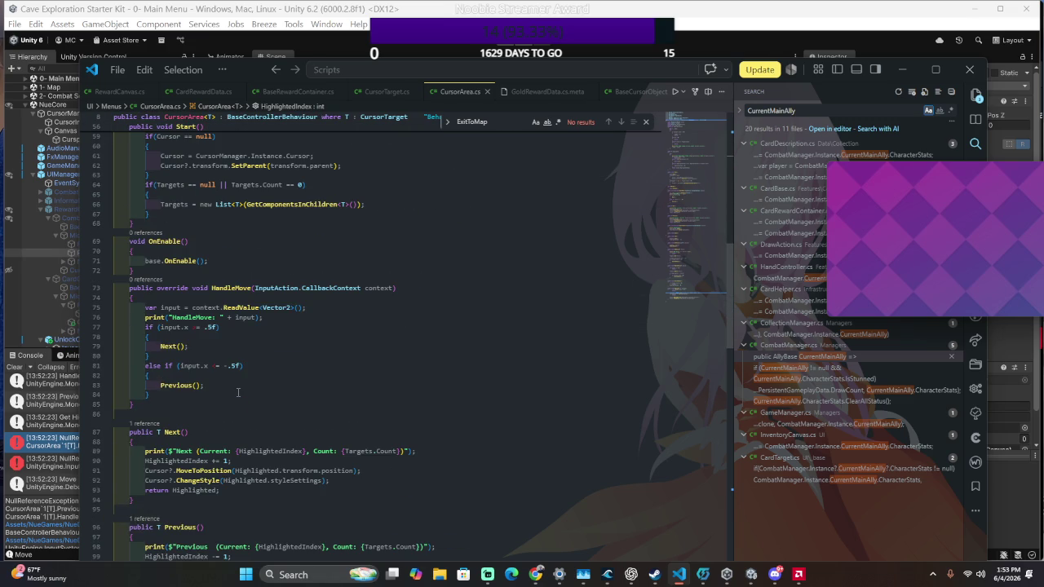
Search CursorArea.cs for 'OnD' with no results, then for 'OnEnab' to reach OnEnable
key(ctrl+f)
text(OnDi)
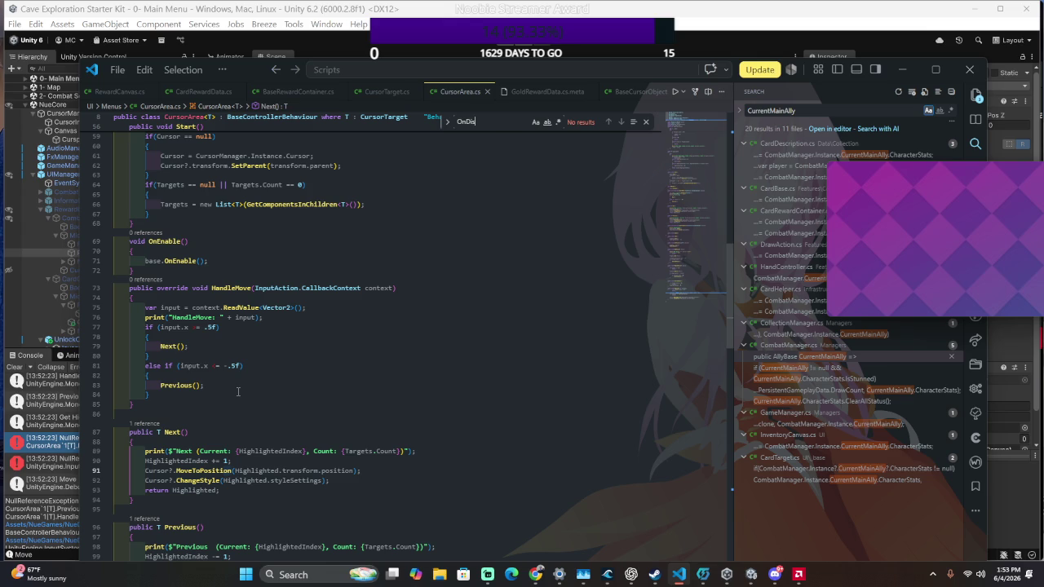
key(BackSpace)
key(BackSpace)
key(BackSpace)
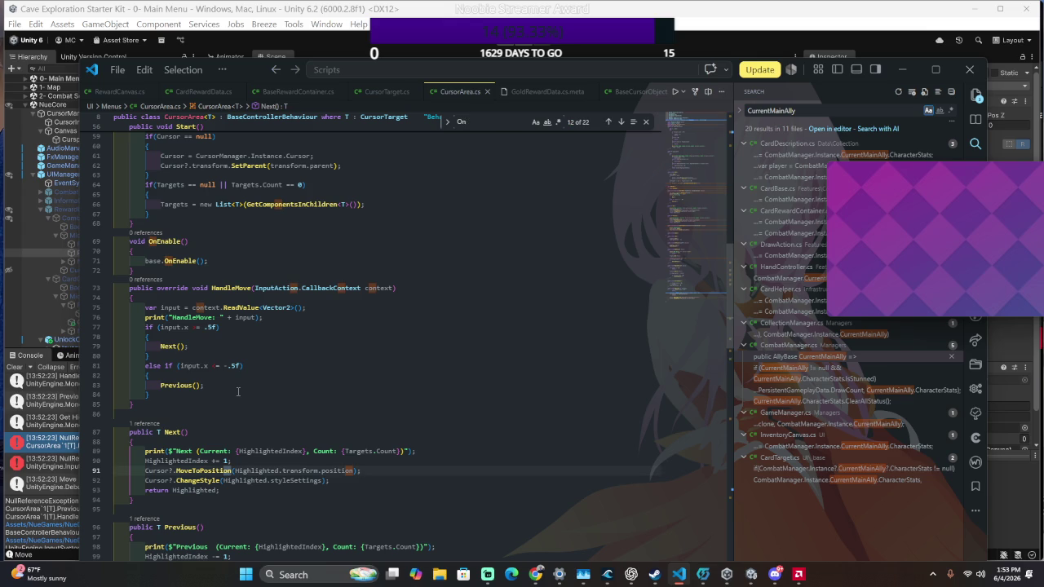
text(D)
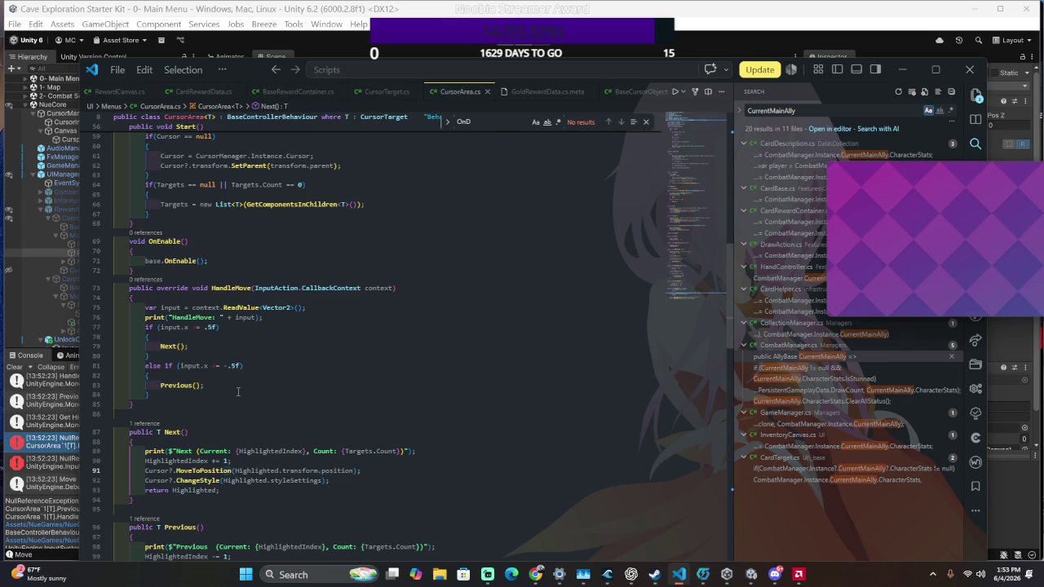
scroll(238, 392, up, 10)
scroll(238, 391, down, 5)
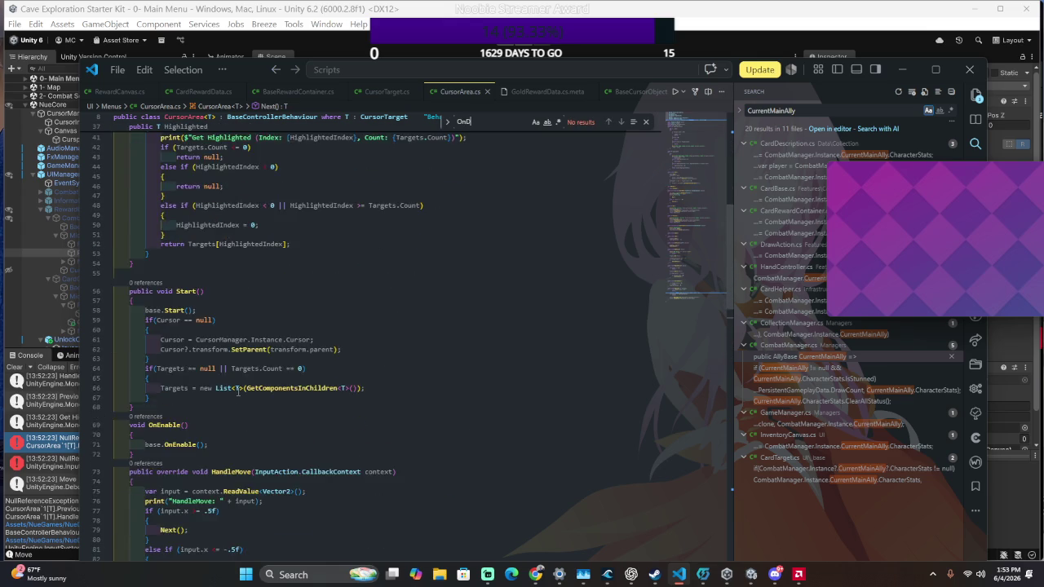
scroll(238, 392, up, 12)
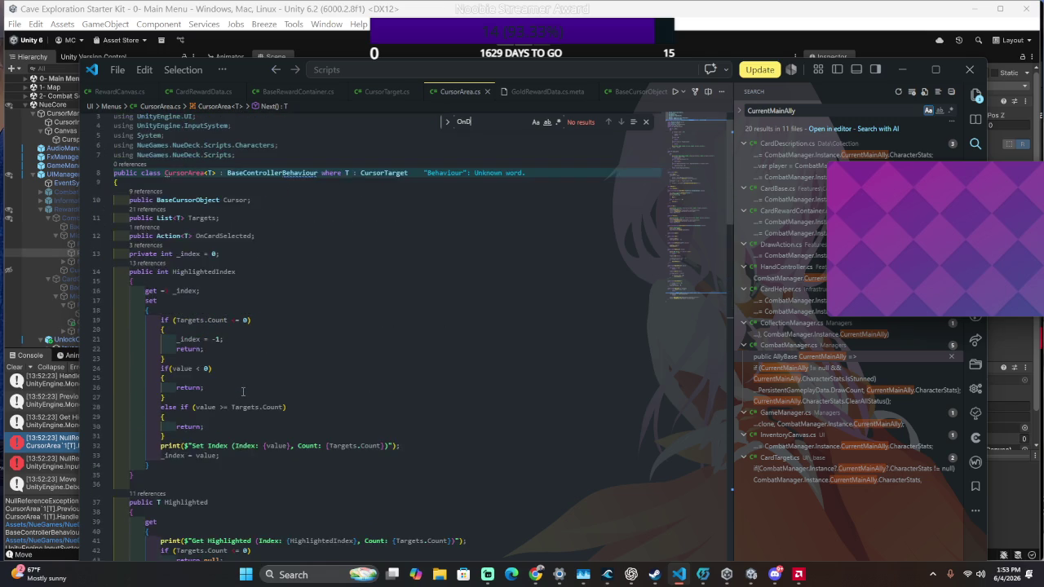
scroll(242, 391, down, 20)
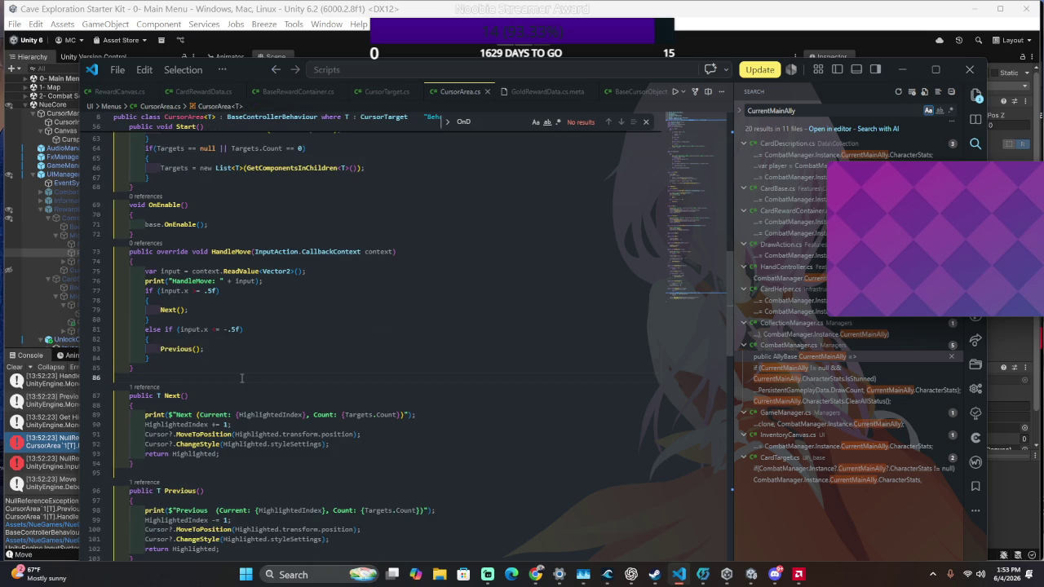
scroll(241, 378, down, 3)
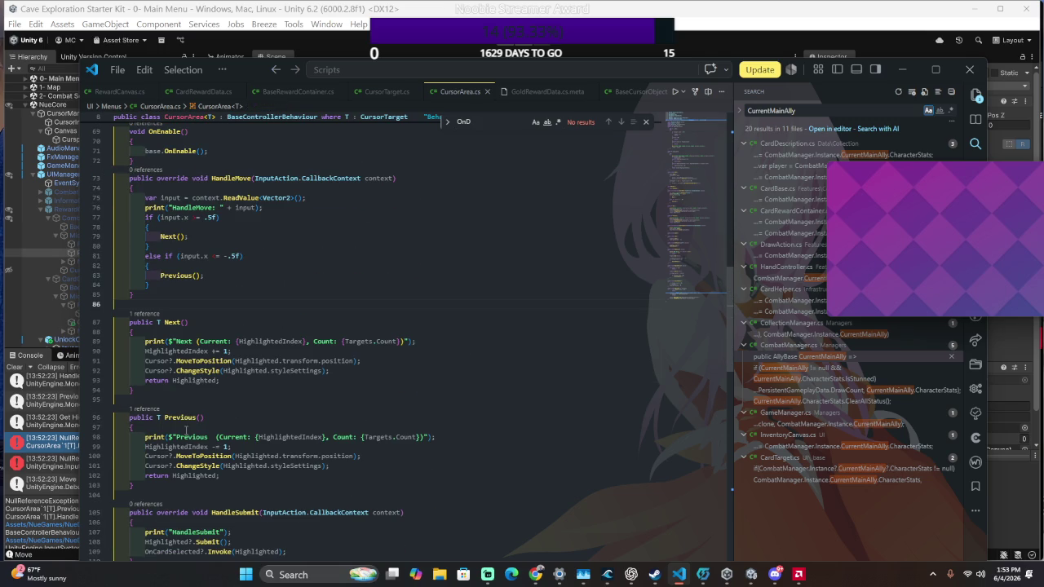
scroll(186, 430, up, 8)
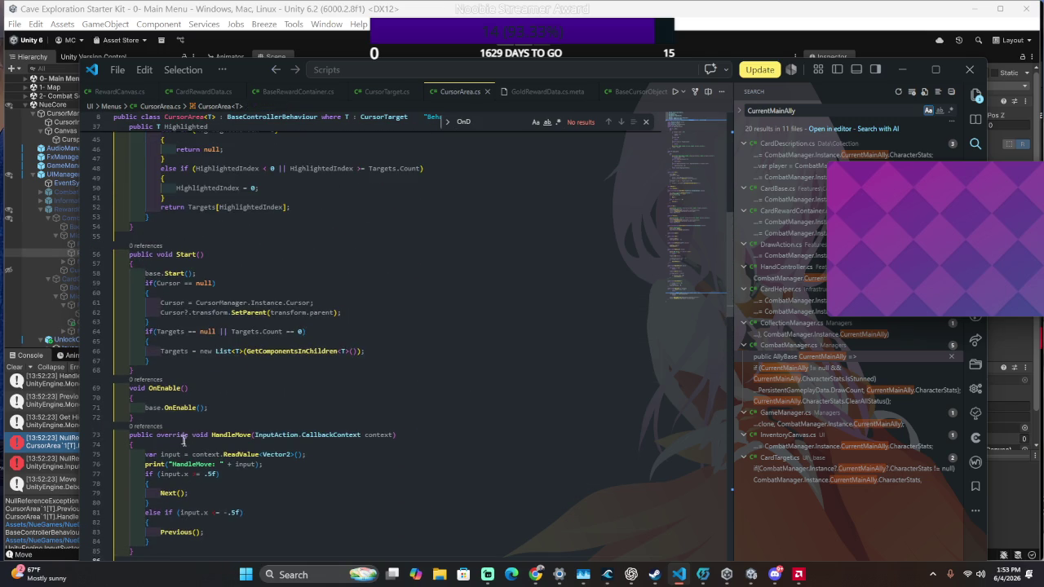
scroll(192, 408, down, 14)
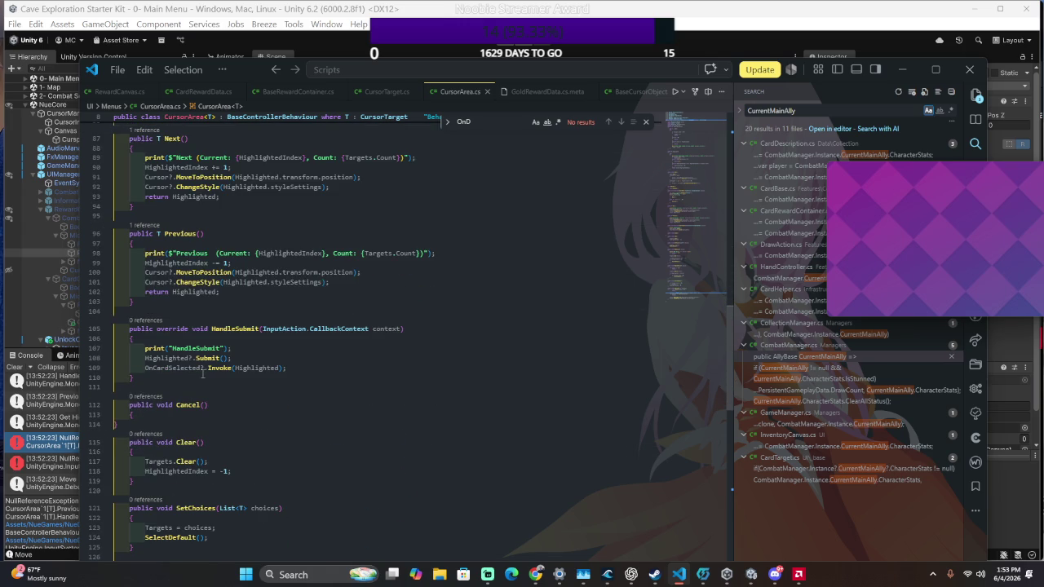
scroll(202, 373, down, 3)
scroll(201, 371, down, 3)
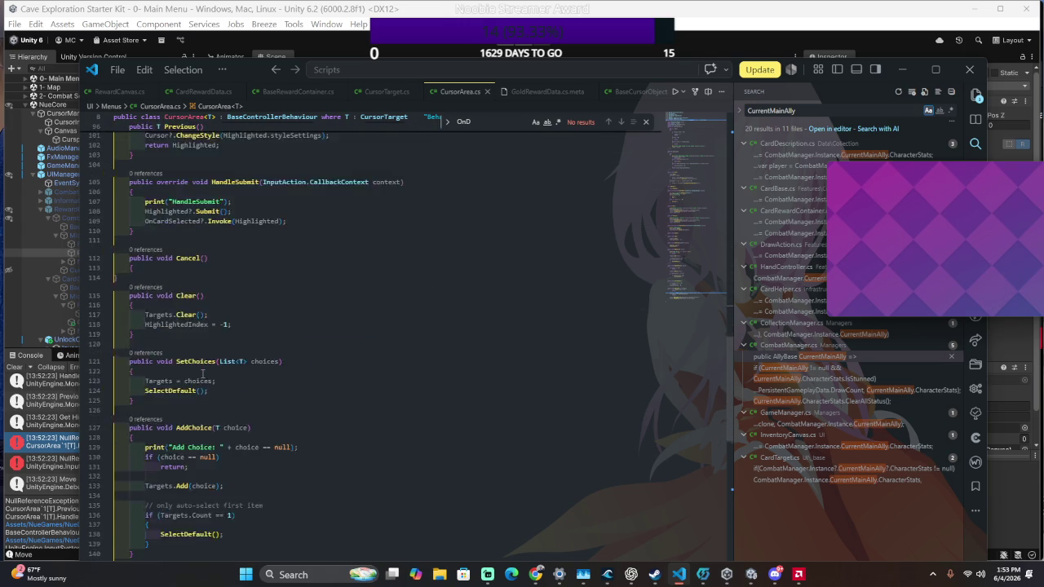
scroll(203, 374, down, 8)
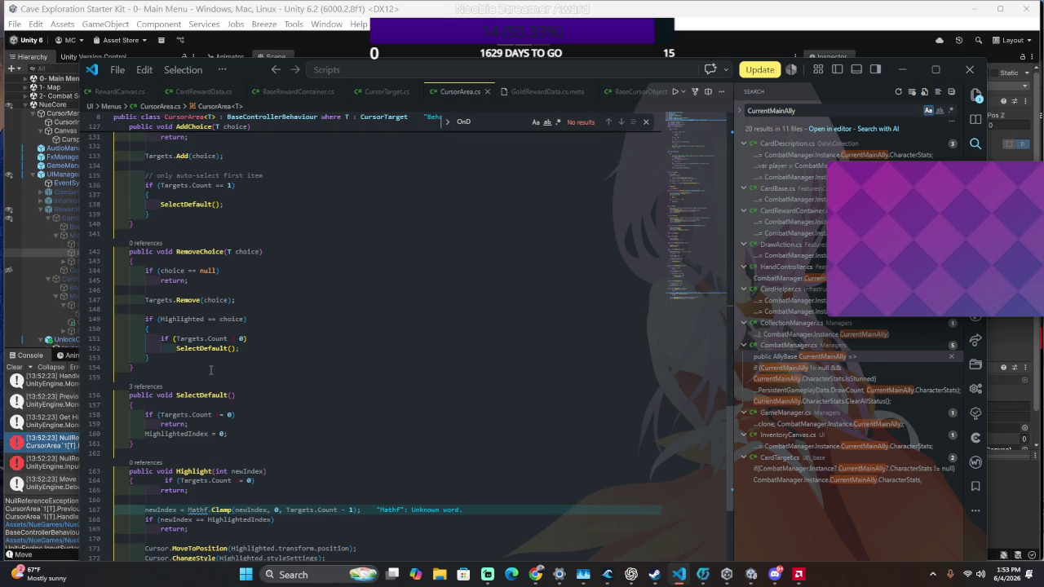
key(BackSpace)
text(Enab)
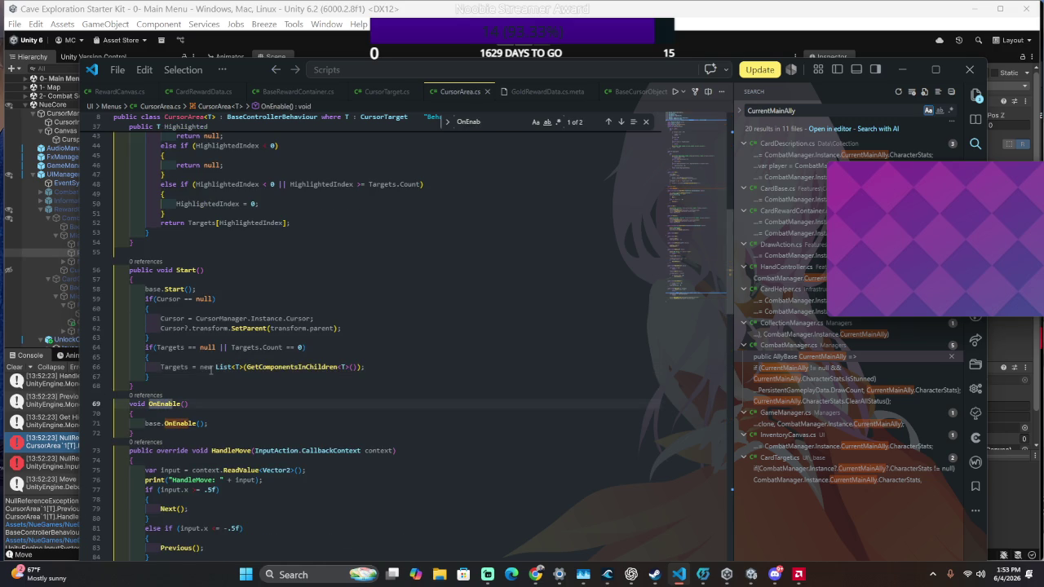
Duplicate OnEnable below itself, rename it OnDisable calling base.OnDisable(), and add a blank line
drag(214, 434, 230, 395)
key(ctrl+c)
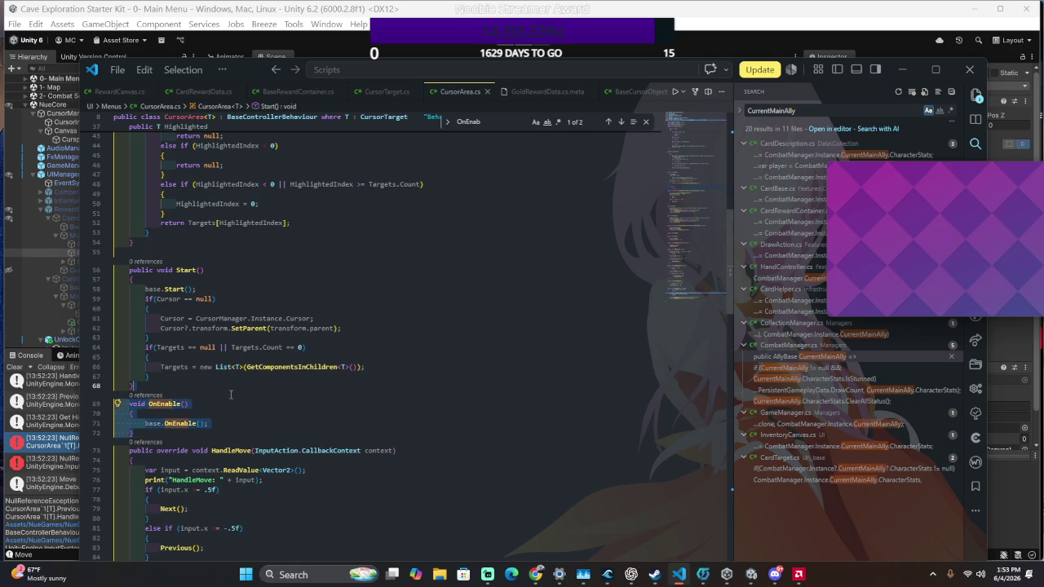
click(135, 433)
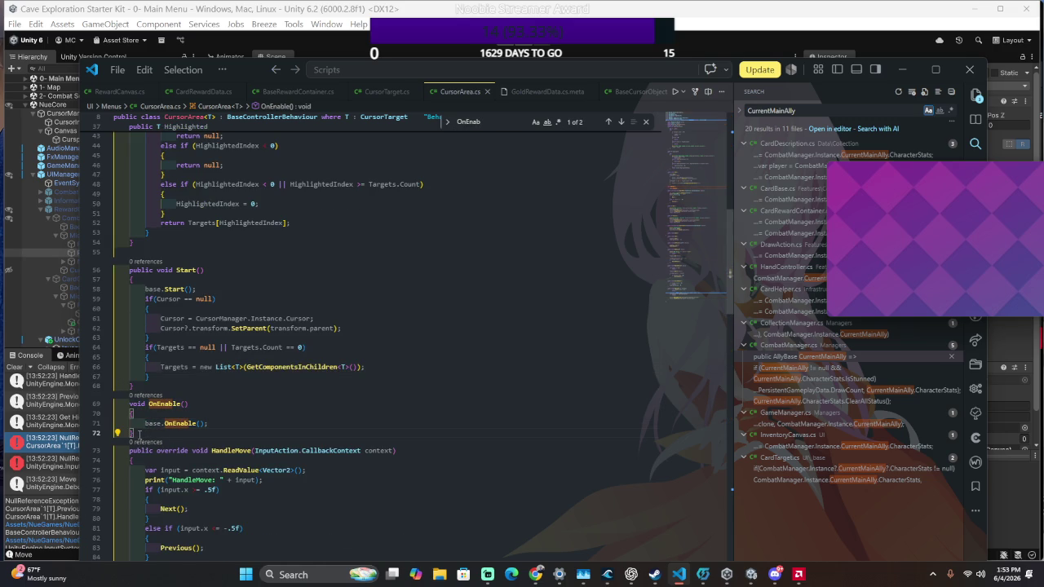
key(ctrl+v)
click(155, 451)
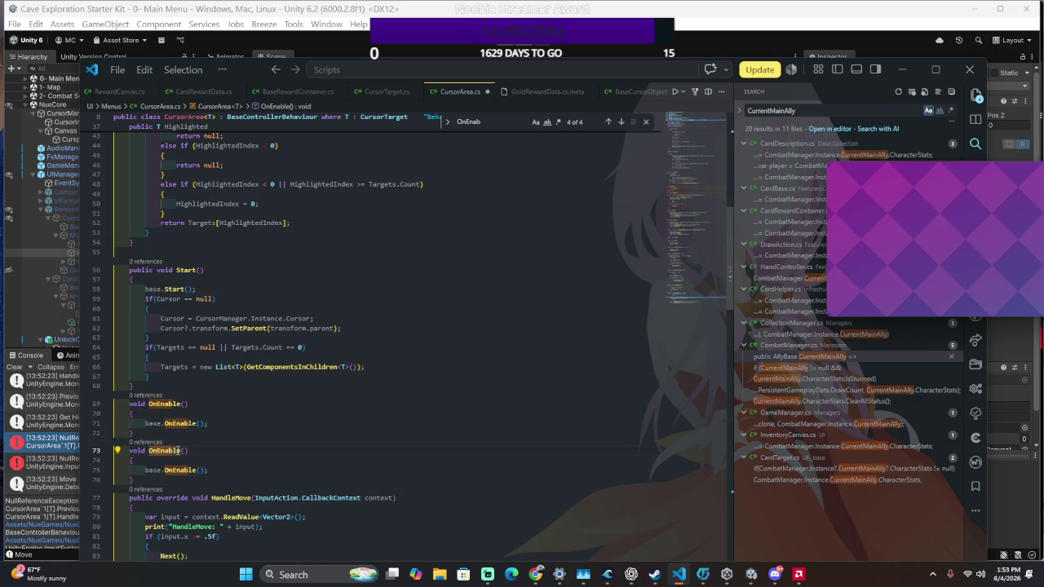
key(Delete)
key(Delete)
key(Delete)
text(Disa)
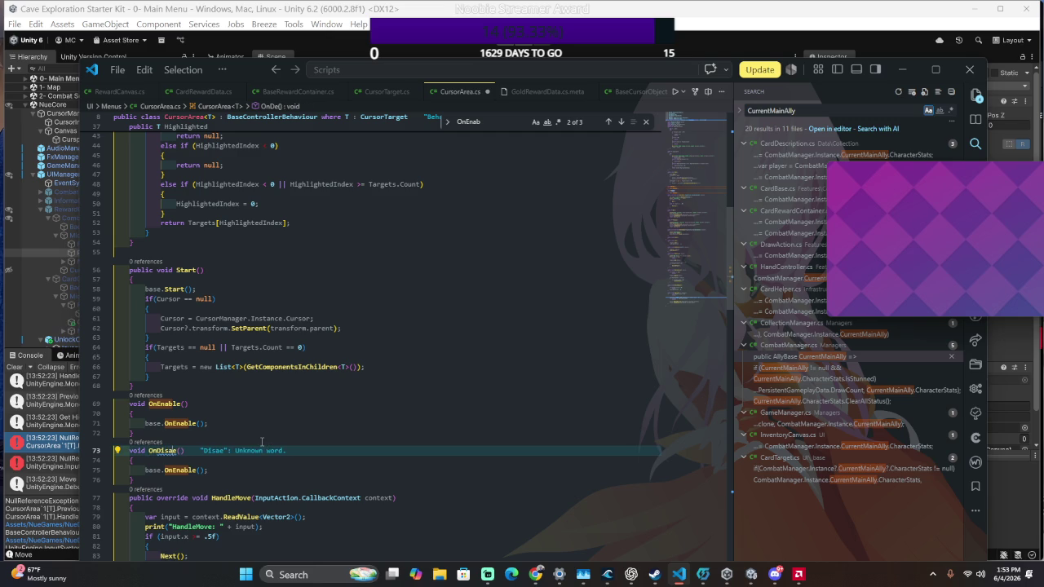
text(bl)
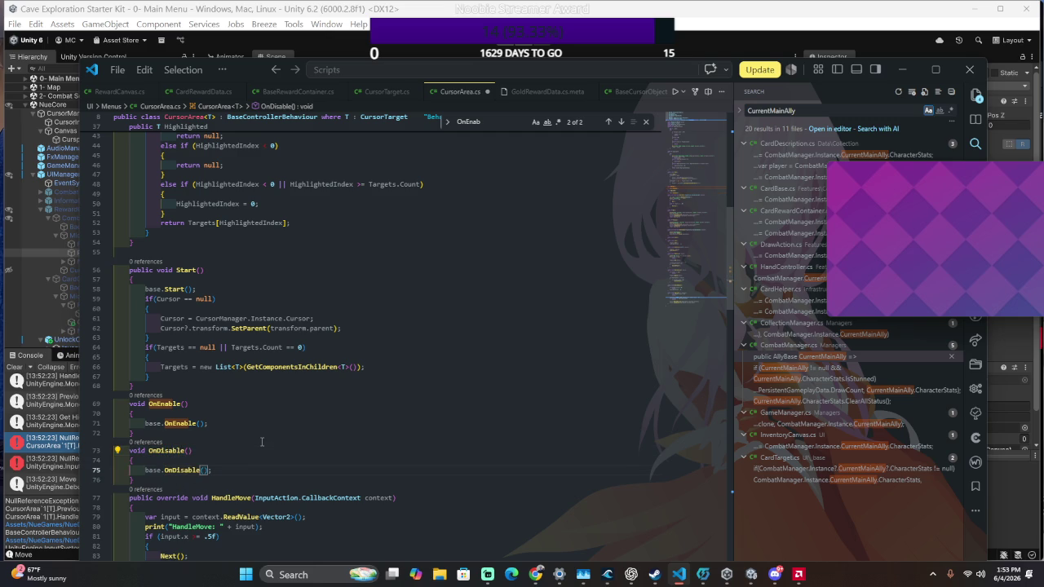
key(Tab)
click(336, 459)
key(Return)
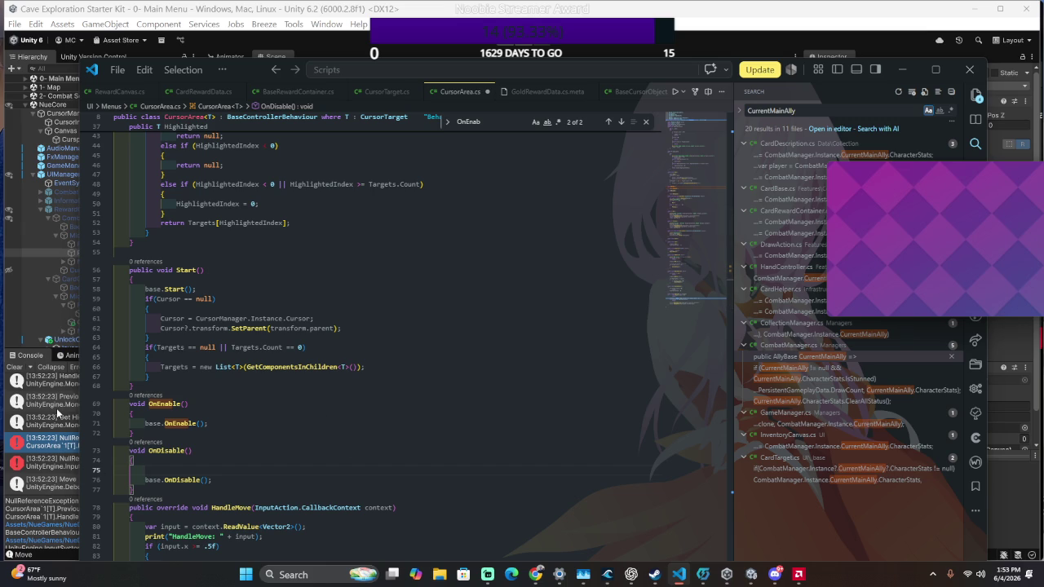
Add DisableControls(); to OnDisable and paste a copy into OnEnable
text(DisableControls();)
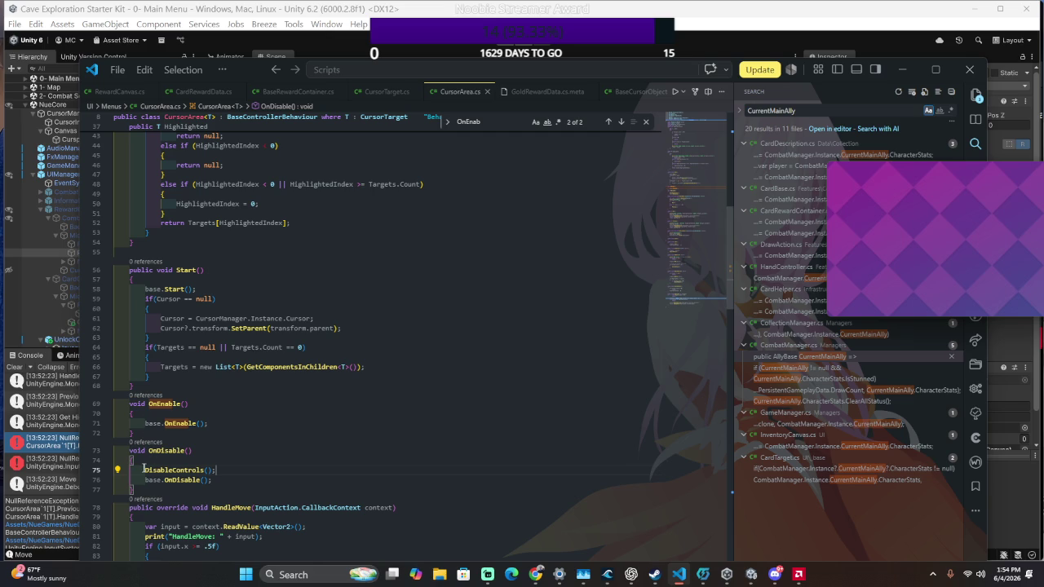
key(ctrl+c)
click(182, 423)
key(ctrl+v)
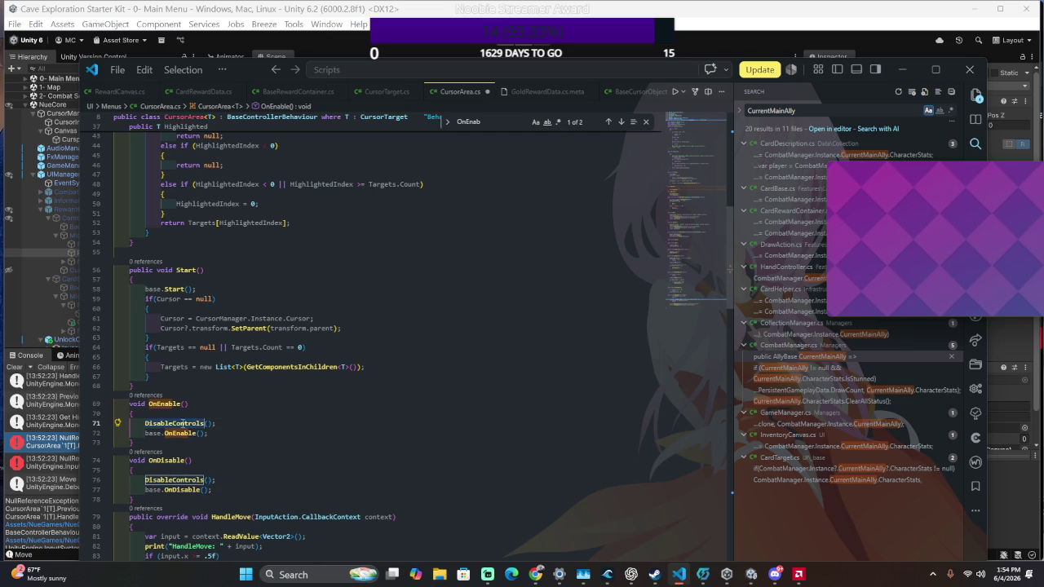
Change OnEnable's copy to EnableControls(), save CursorArea.cs, and return to Unity
click(259, 423)
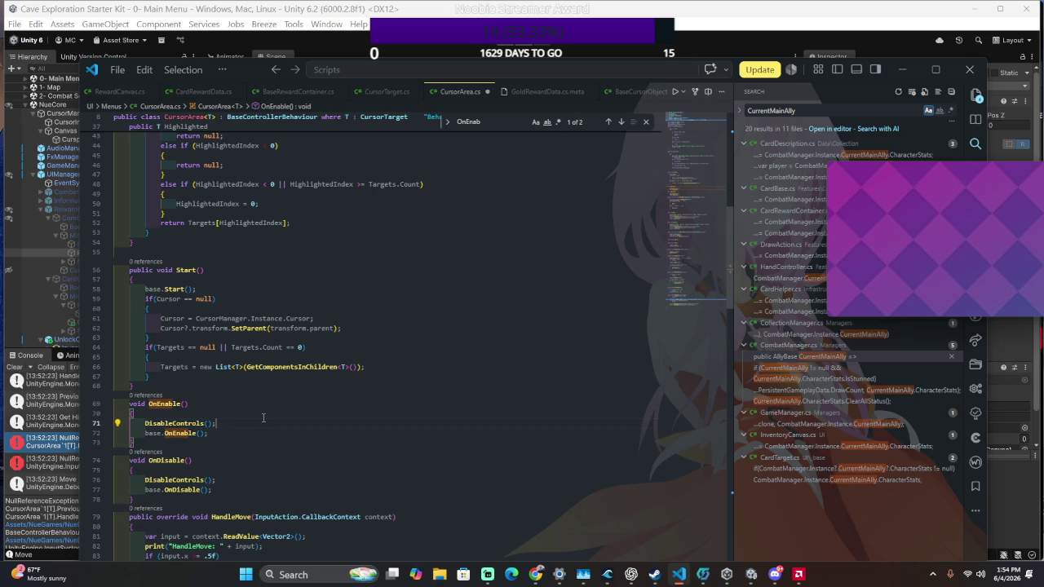
click(165, 424)
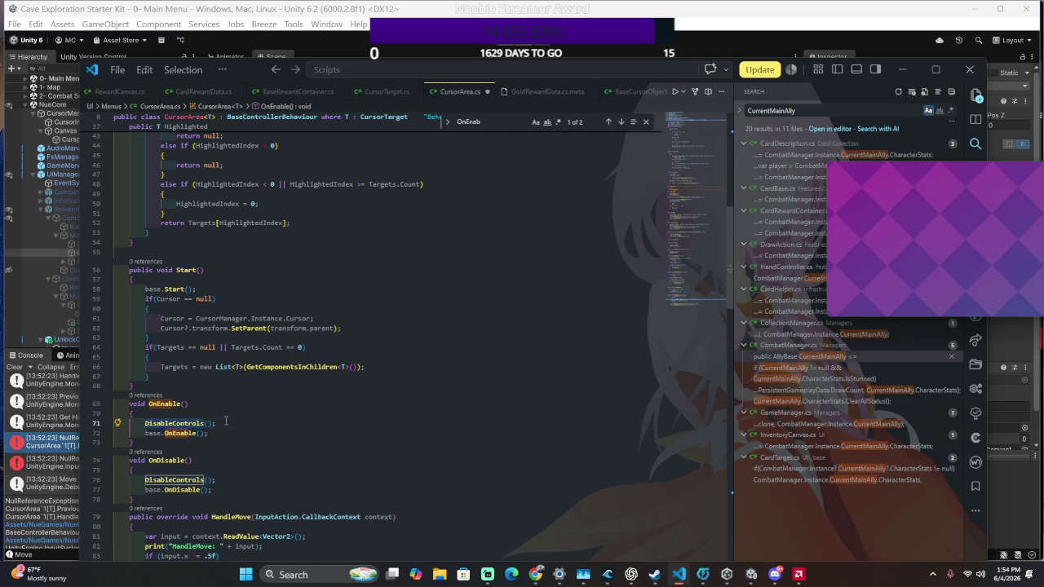
text(En)
key(Tab)
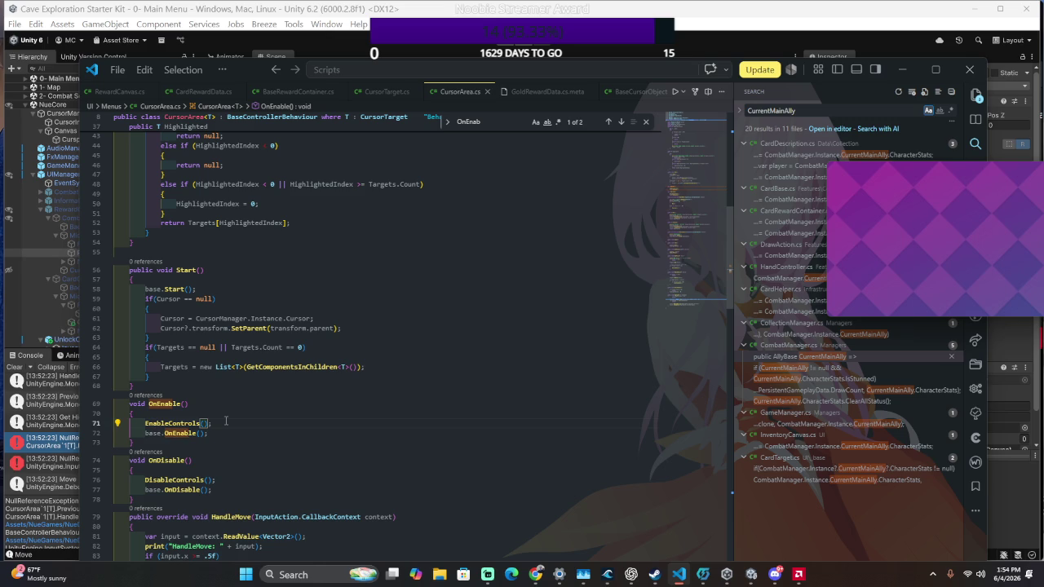
key(ctrl+s)
key(alt+Tab)
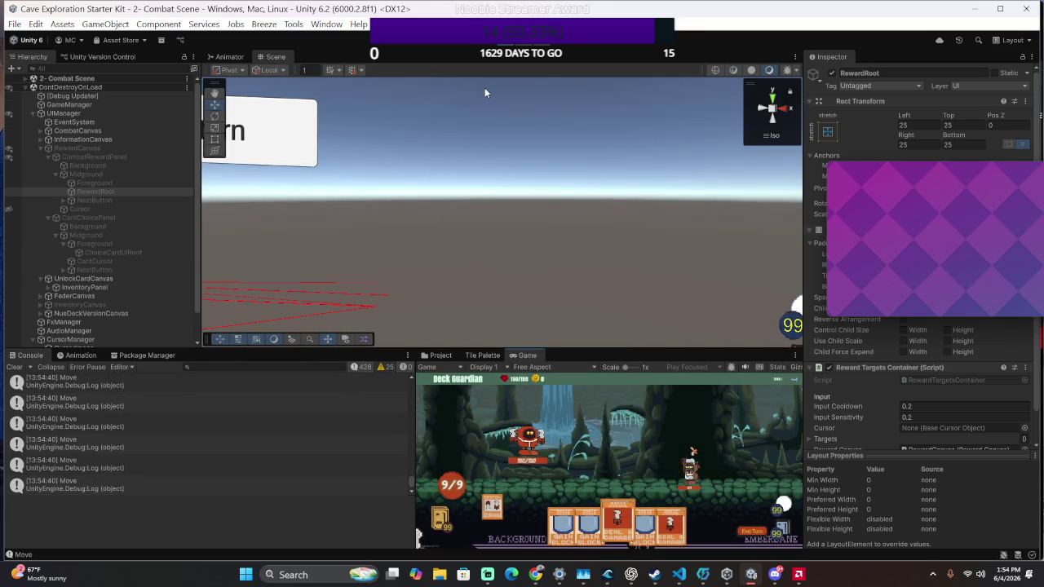
Browse the reward cards, continue past the reward screen and pick the Burn card
key(Right)
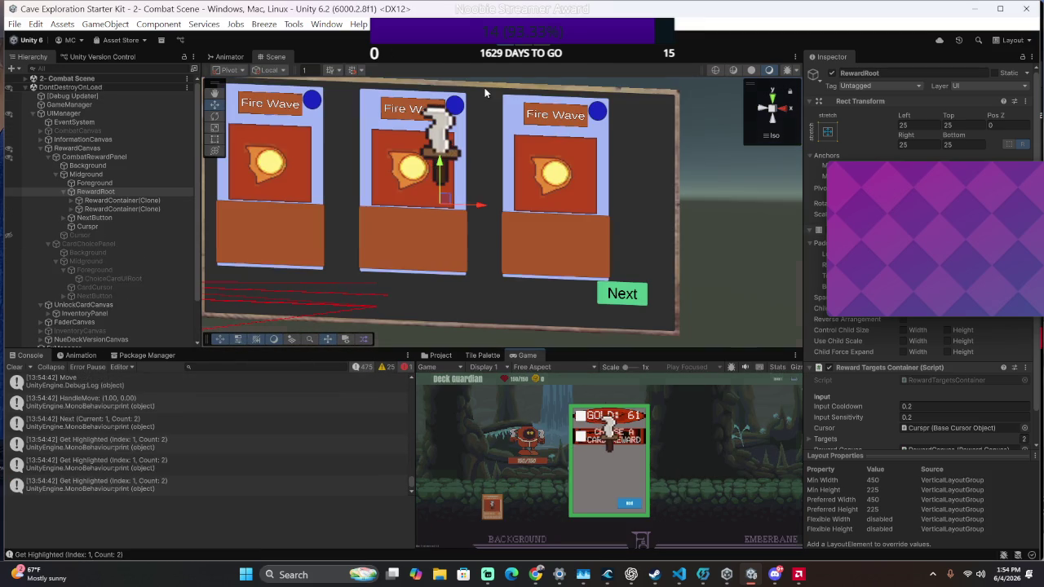
key(Left)
key(Left)
key(Return)
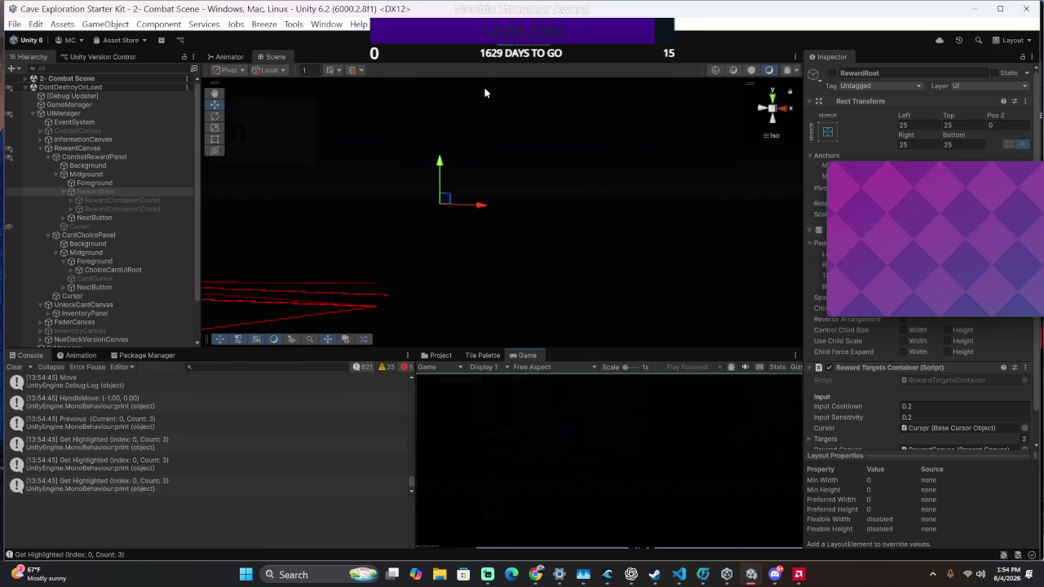
key(Return)
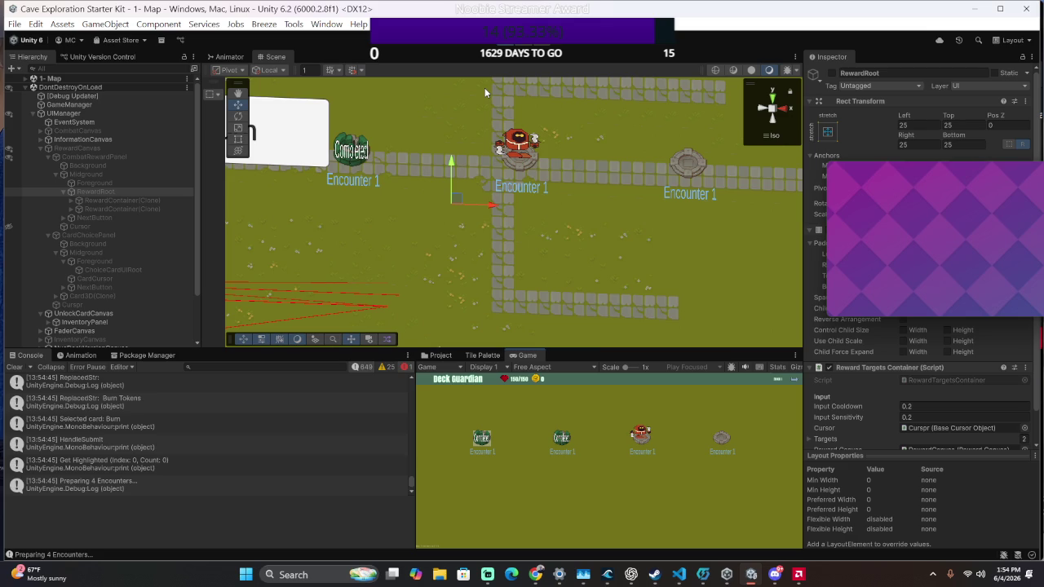
Move around the map and enter the next Deck Guardian combat encounter
key(Right)
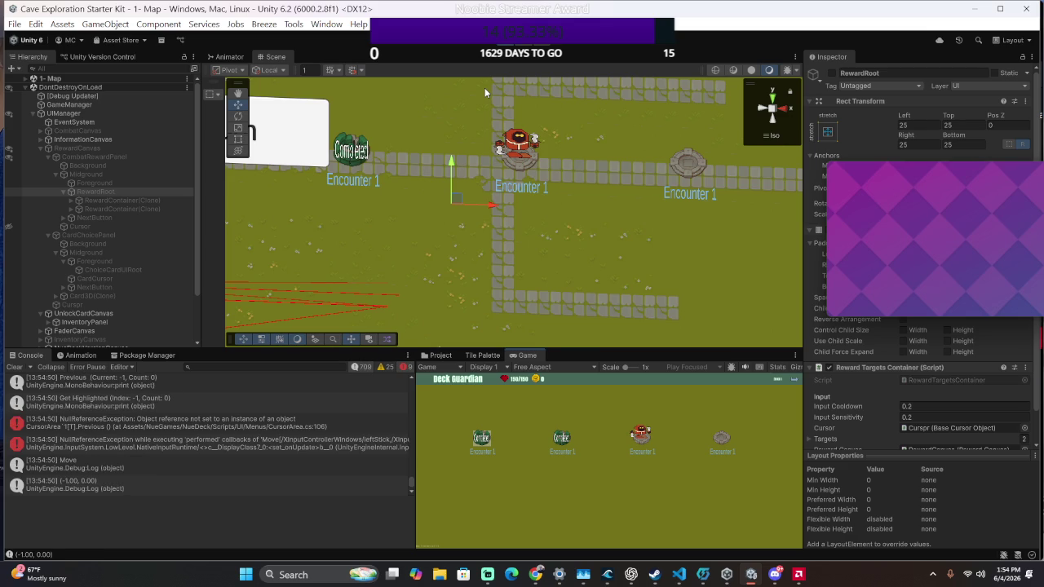
key(Down)
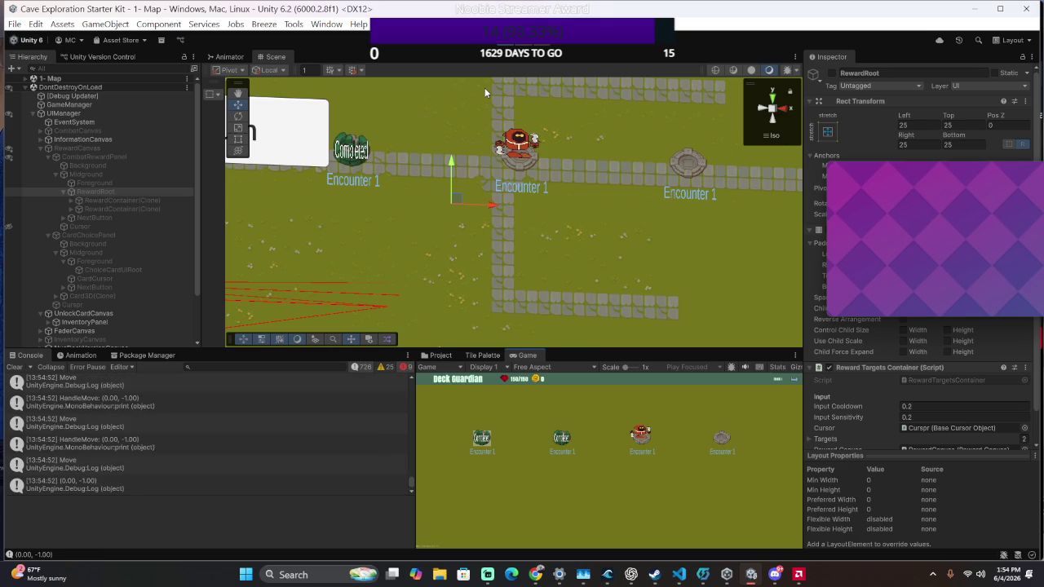
key(Up)
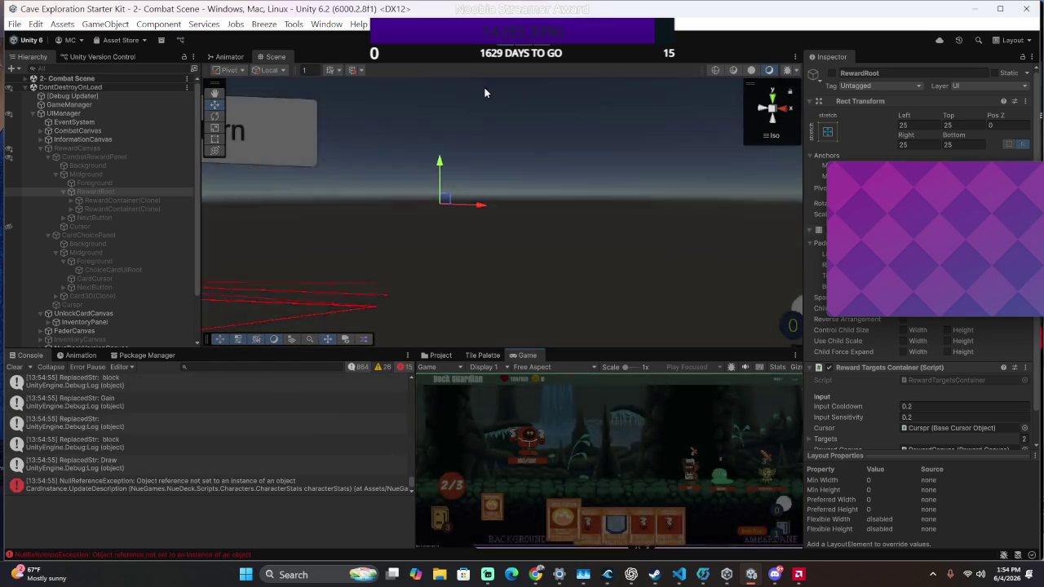
key(Right)
Move the card highlight along the hand to the fifth card and back to the fourth
key(Left)
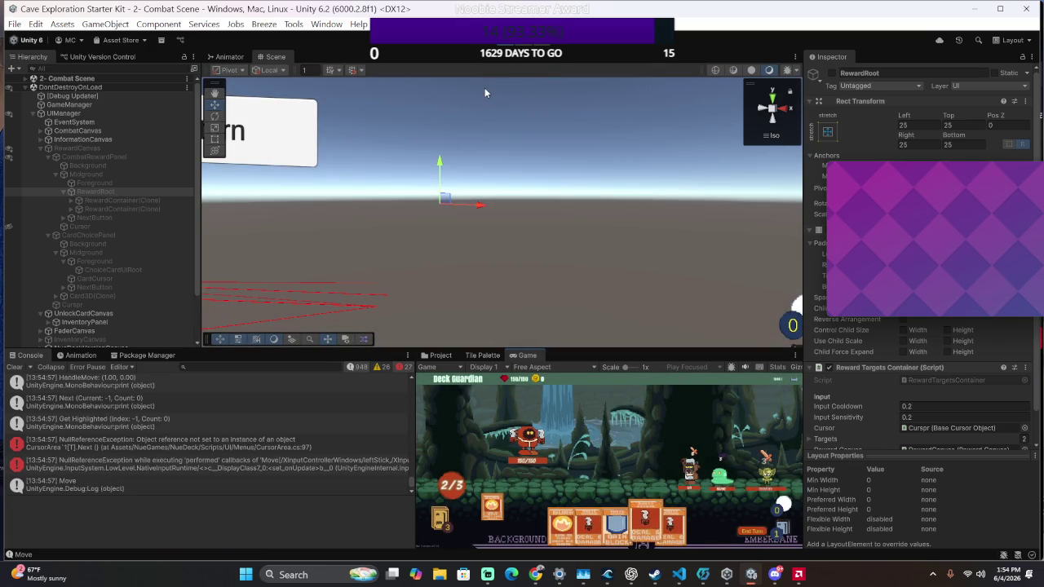
key(Right)
key(Right)
key(Right)
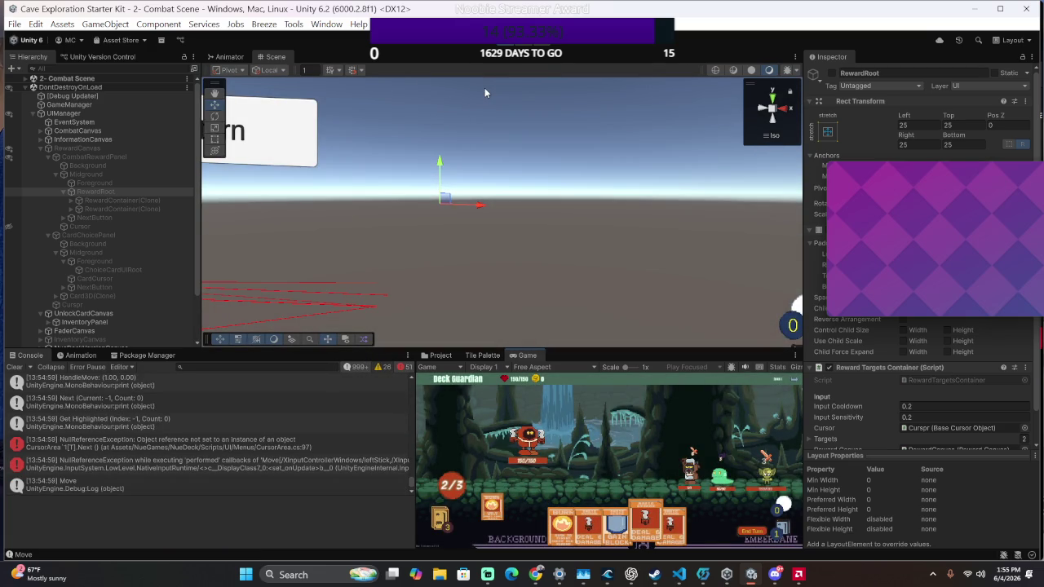
key(Right)
key(Left)
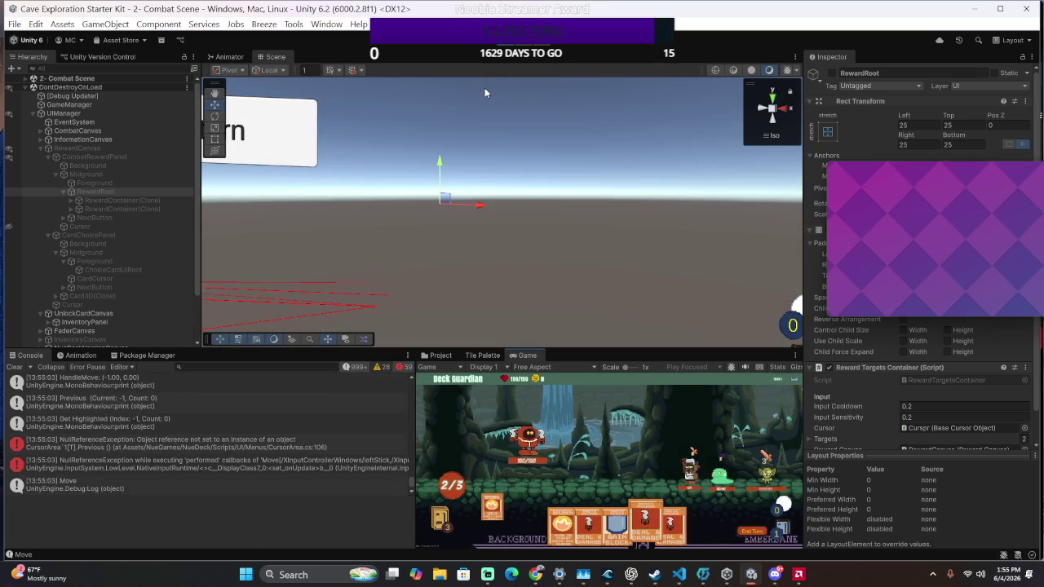